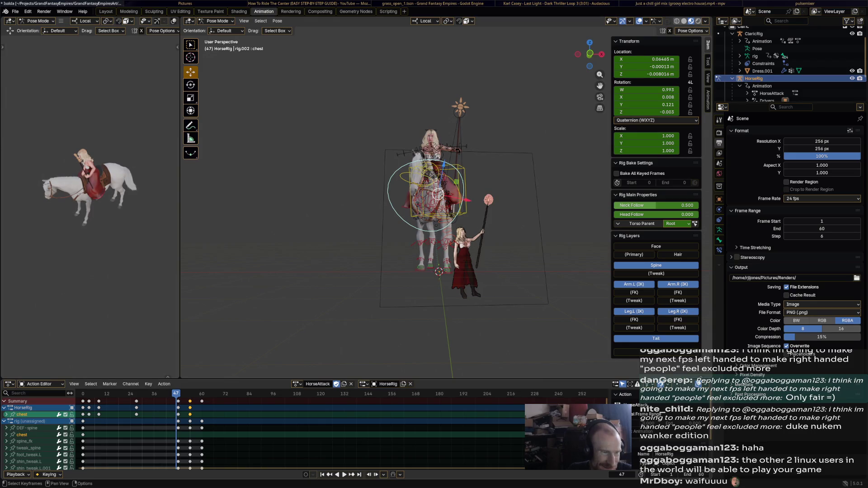
Shift and tilt the chest bone across frames 47–48, key the pose, then play HorseAttack.
drag(438, 193, 447, 194)
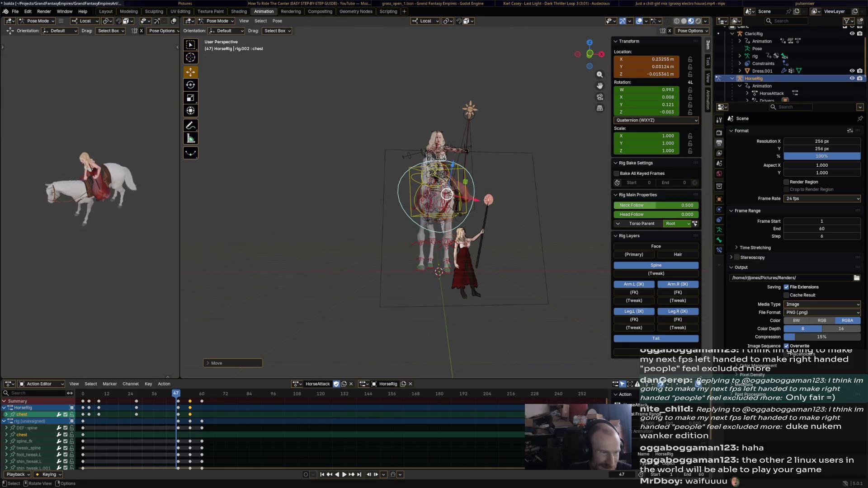
key(Right)
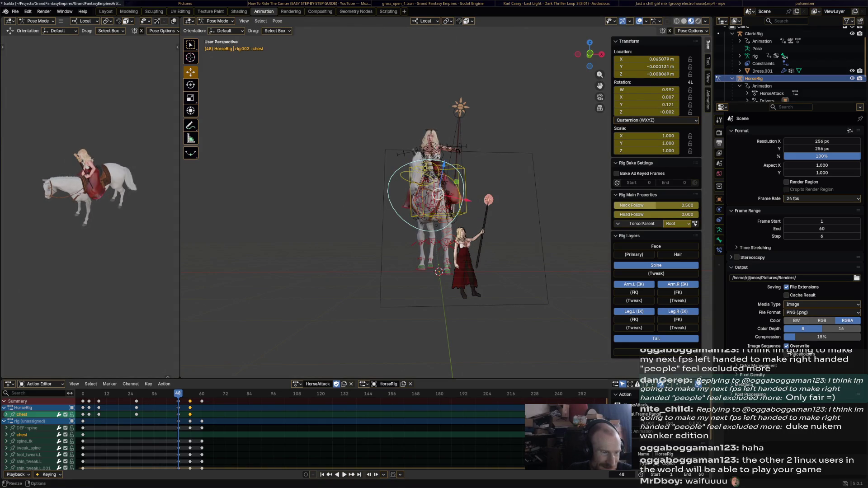
drag(438, 194, 447, 197)
key(r)
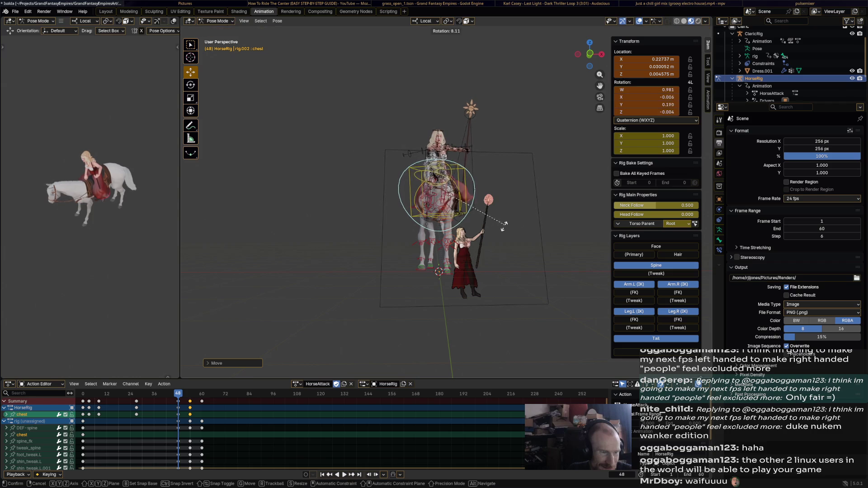
click(500, 231)
key(i)
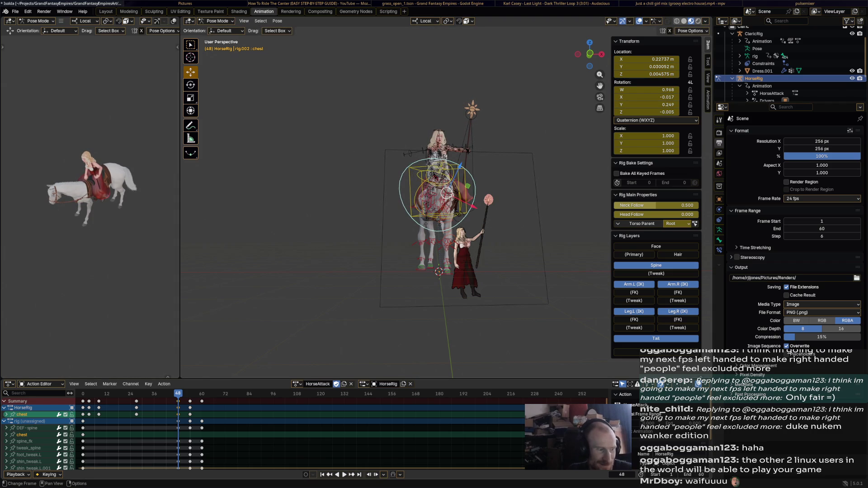
key(Right)
key(Right)
key(Right)
key(Right)
key(space)
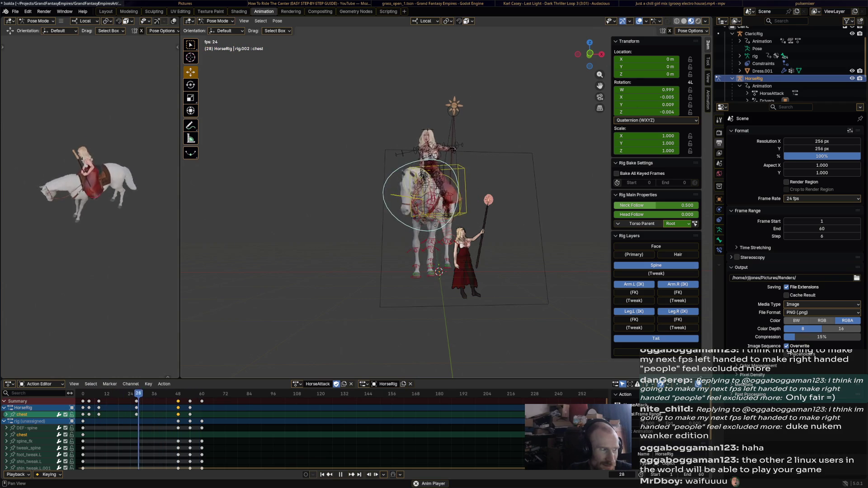
Stop playback, select all rig bones and keyframes, and show them as curves in the Graph Editor.
key(space)
key(a)
key(alt+a)
key(a)
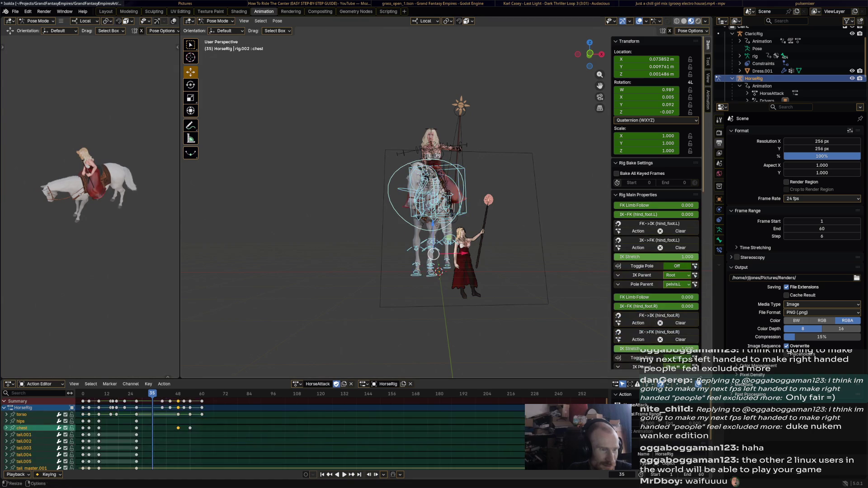
key(a)
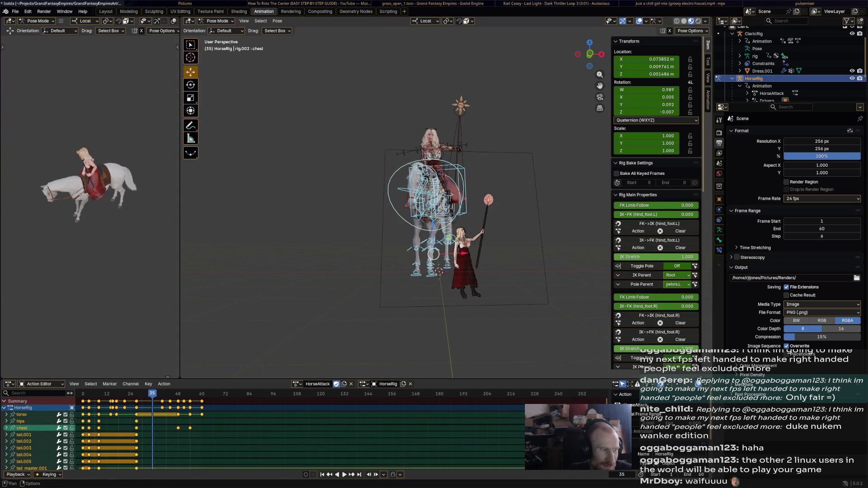
key(ctrl+Tab)
Apply Key > Smooth (Gaussian) to all selected curves and play the smoothed motion.
click(98, 384)
mouse_move(111, 376)
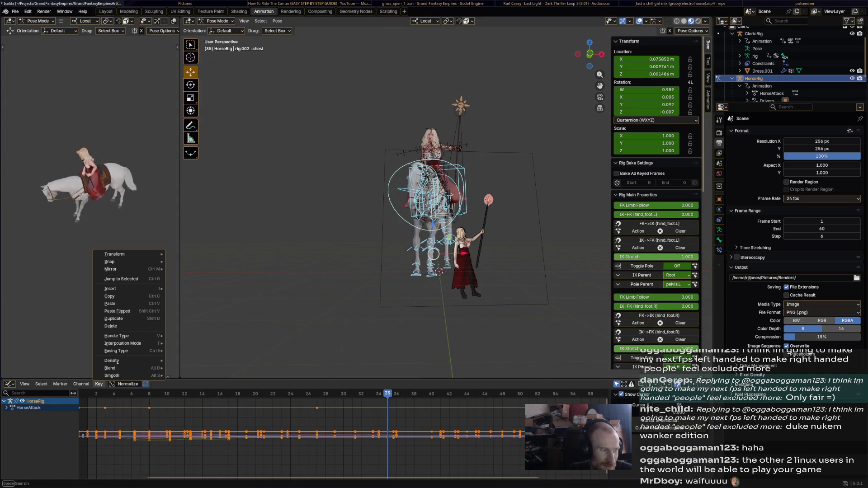
click(197, 375)
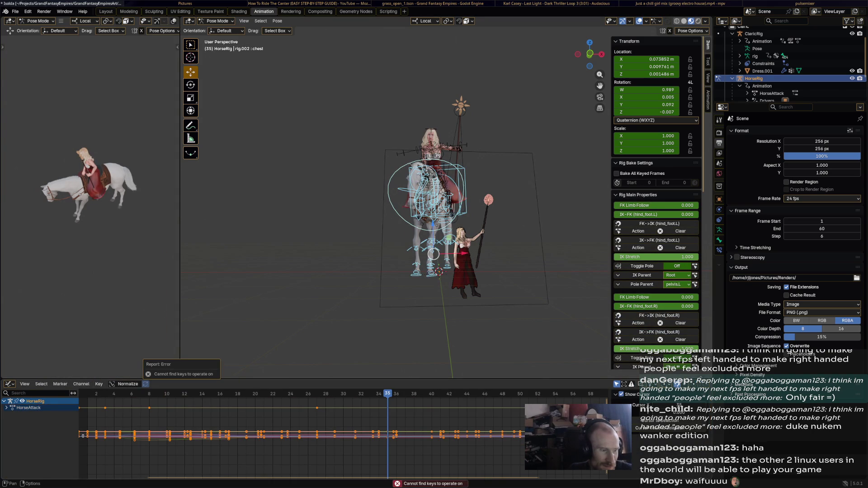
key(a)
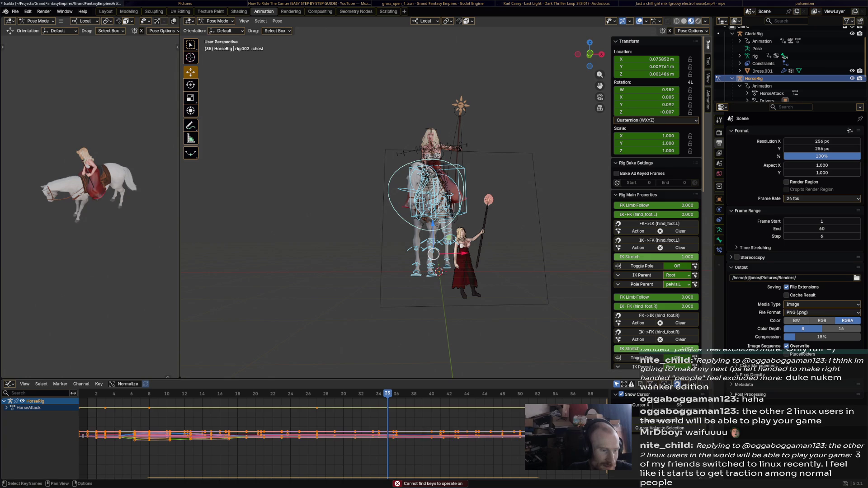
click(99, 384)
mouse_move(111, 375)
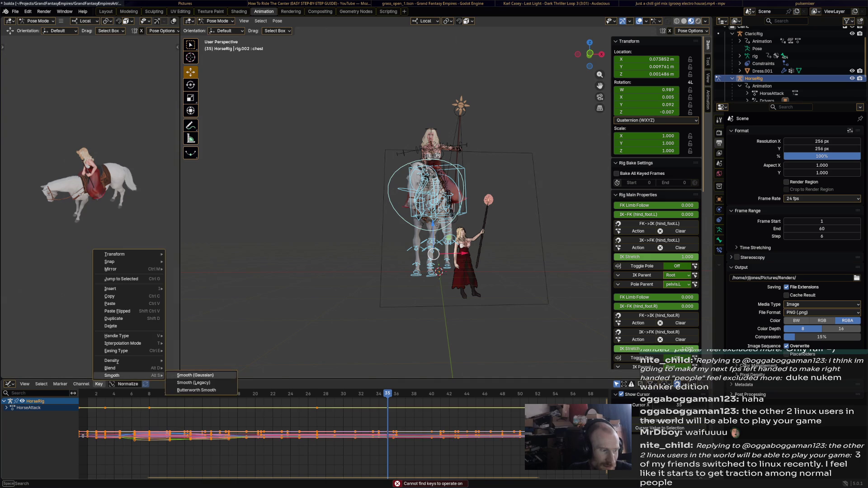
click(197, 376)
key(Return)
key(space)
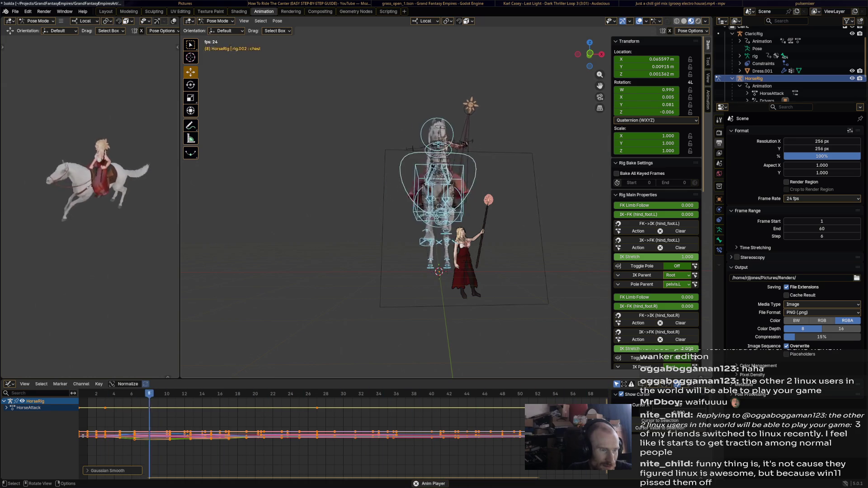
Orbit to a side view, stop playback at frame 27, return to Object Mode and select everything.
middle_drag(380, 204, 474, 203)
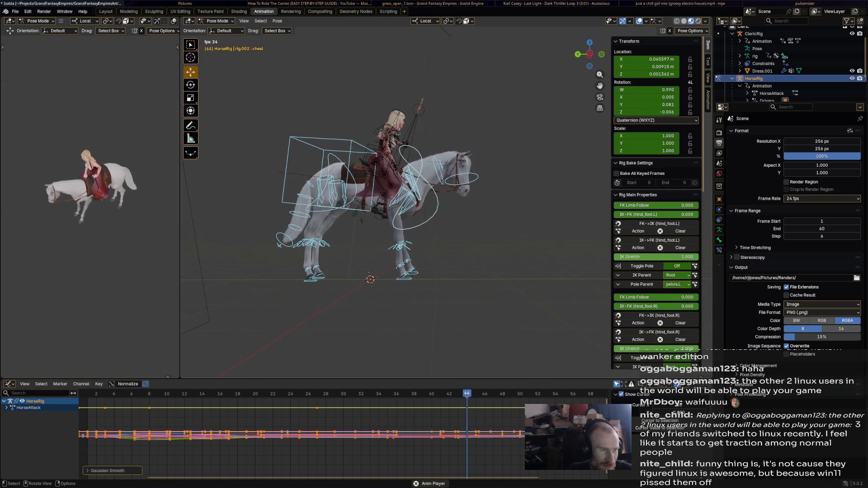
key(space)
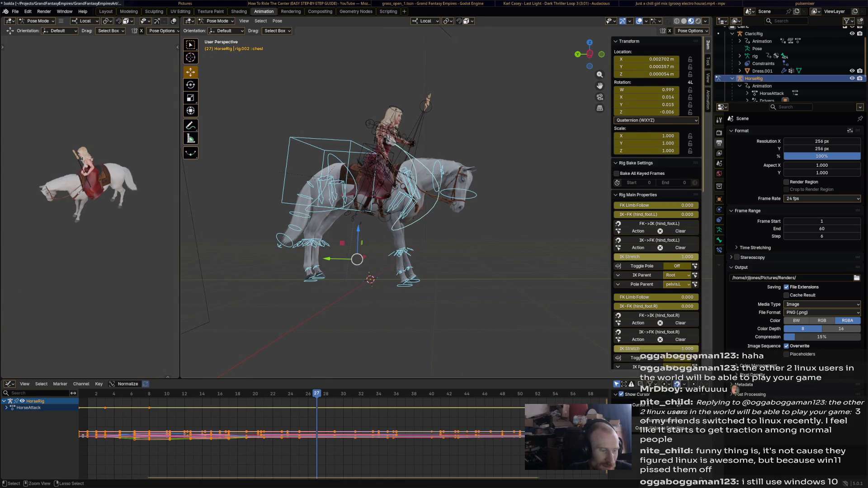
key(ctrl+Tab)
key(a)
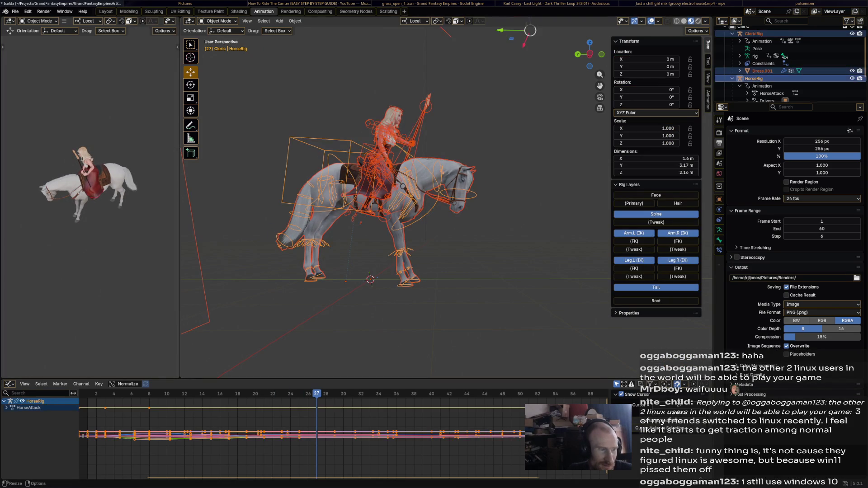
Bring back the Action Editor, select HorseRig alone, enter Pose Mode and pick forefoot_ik.L.
click(98, 384)
key(Escape)
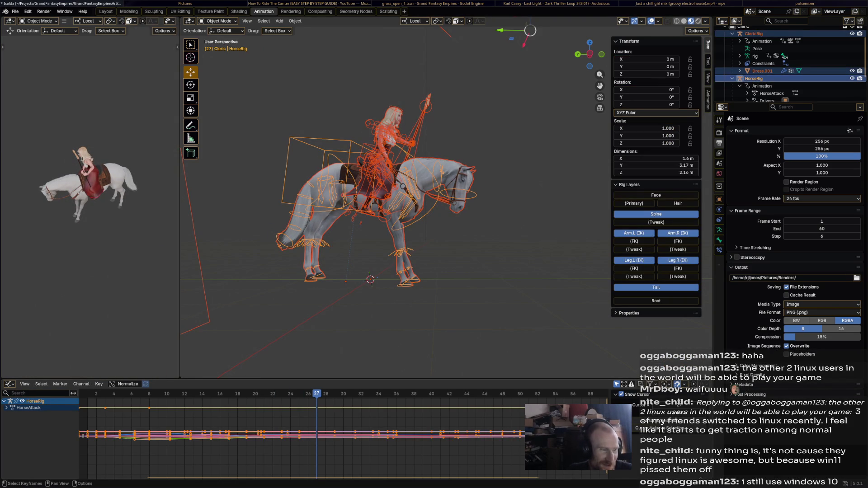
key(ctrl+Tab)
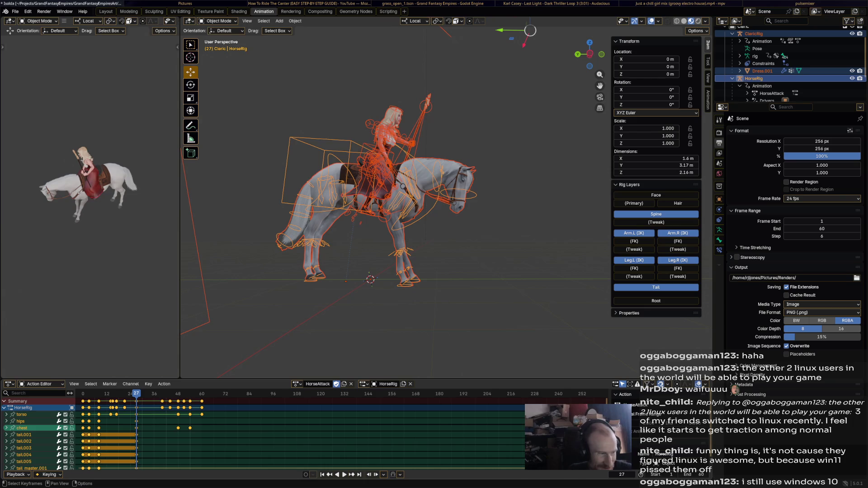
click(401, 262)
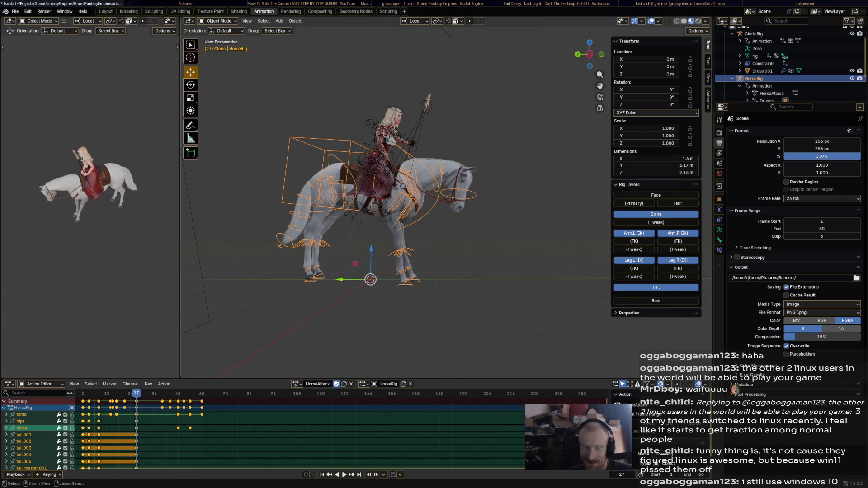
key(ctrl+Tab)
key(ctrl+Tab)
key(ctrl+Tab)
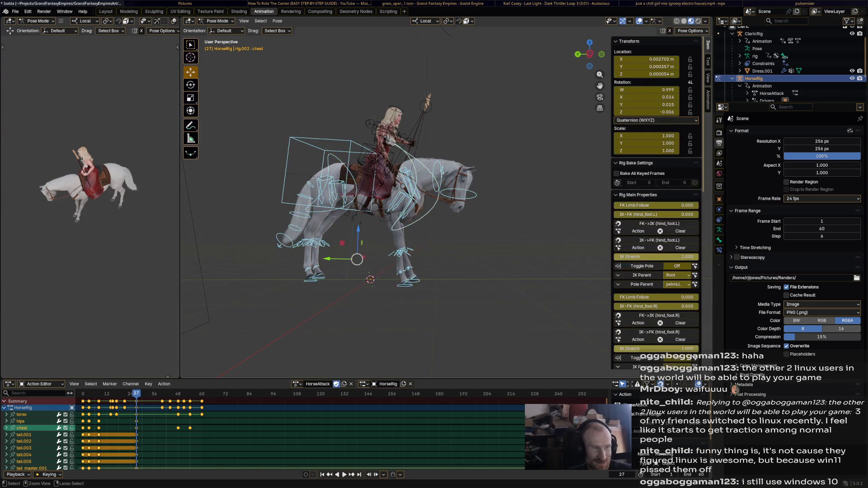
click(411, 277)
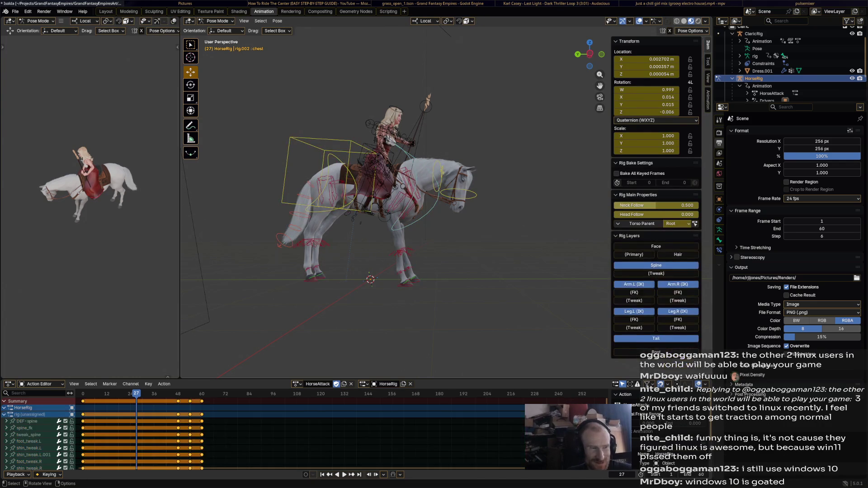
Add forefoot_ik.R to the selection, play through to frame 60, save the blend file and replay.
shift+click(412, 282)
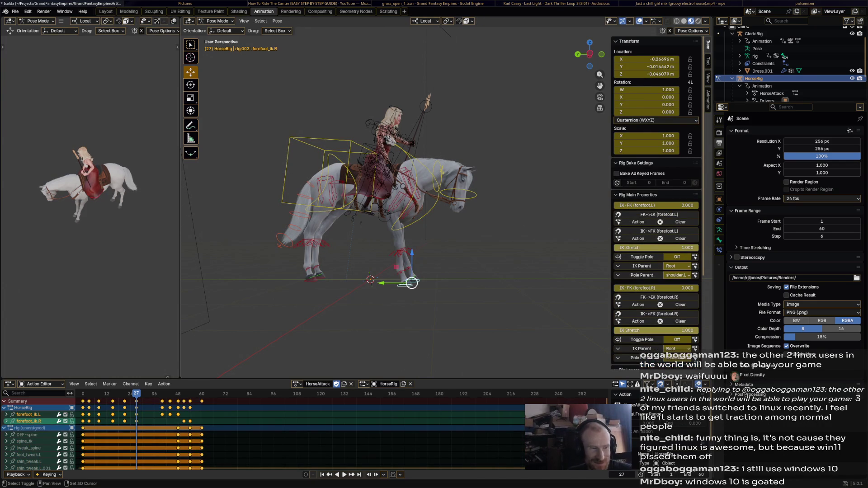
key(space)
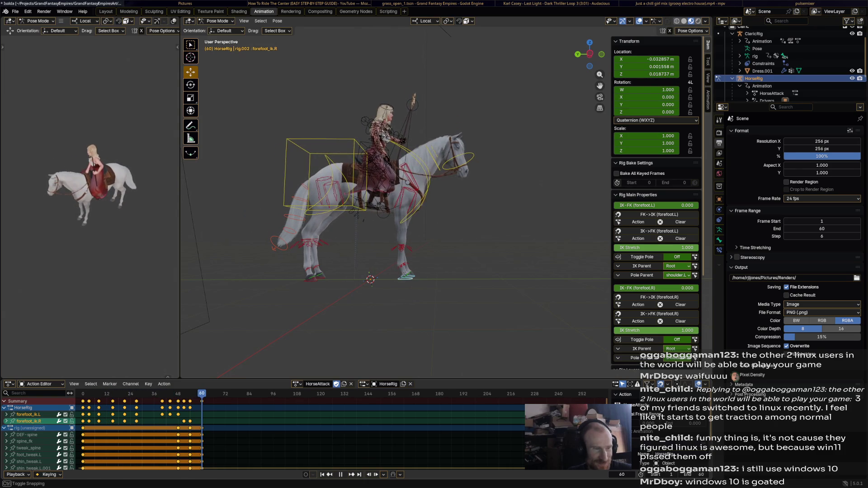
key(space)
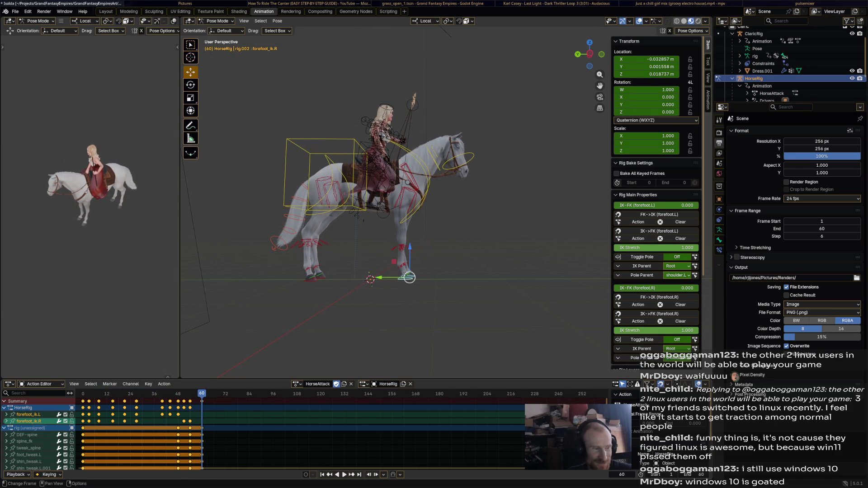
key(ctrl+s)
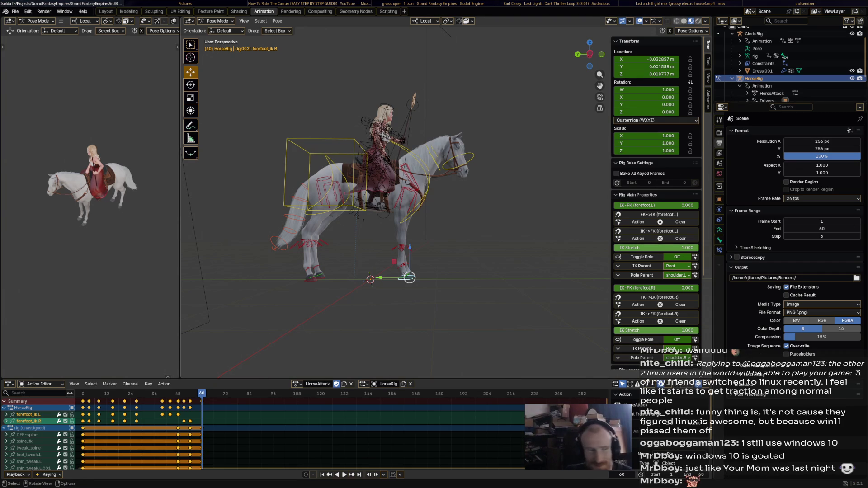
key(space)
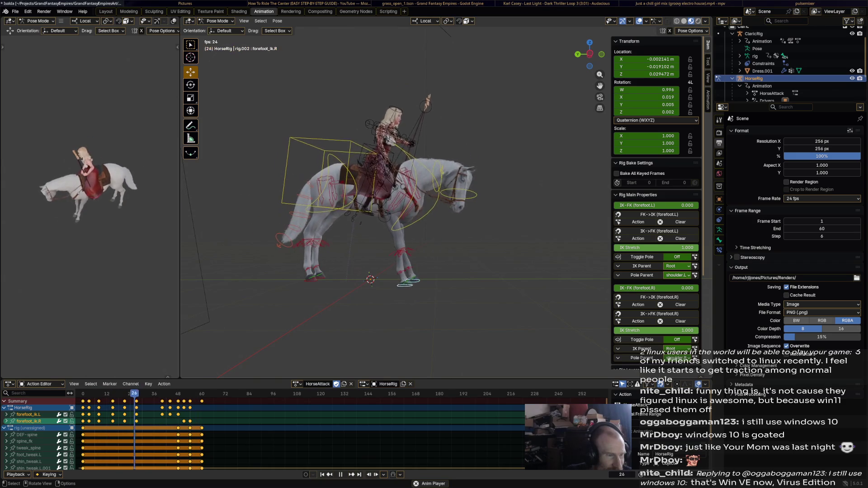
Switch to the rider's ClaricRig in Pose Mode, pick its chest bone and list its actions.
mouse_move(407, 204)
middle_down()
mouse_move(442, 197)
mouse_move(421, 204)
middle_up()
key(a)
key(space)
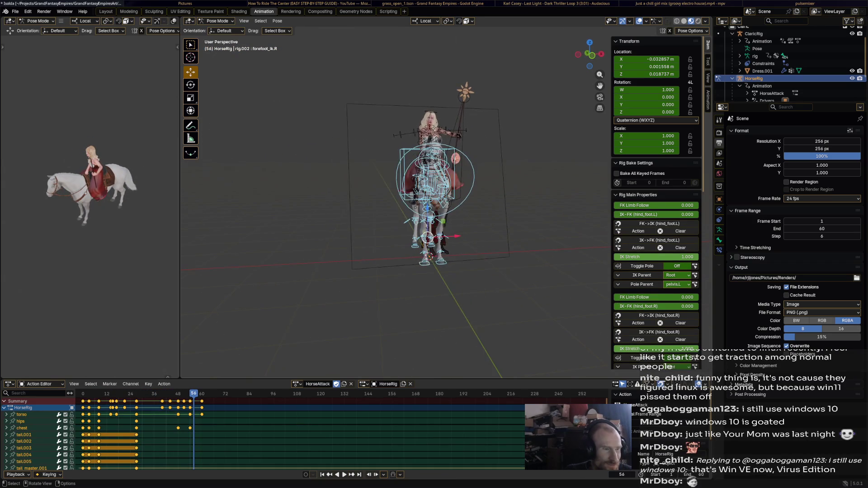
key(ctrl+Tab)
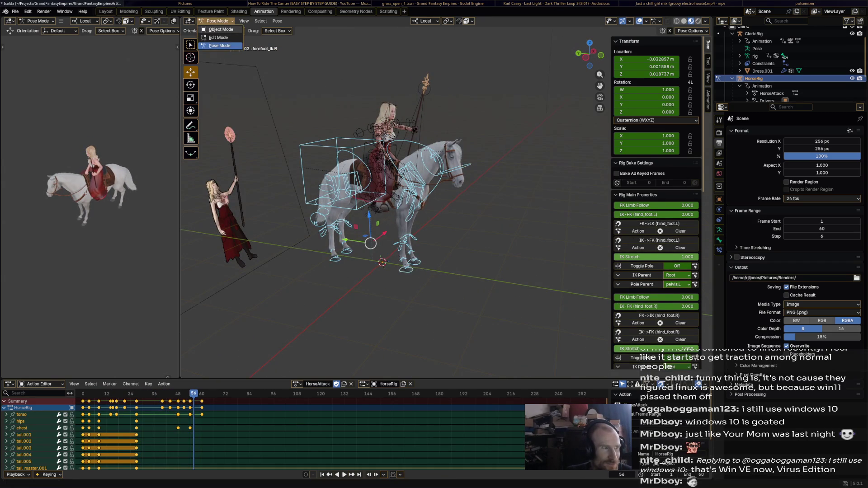
click(387, 157)
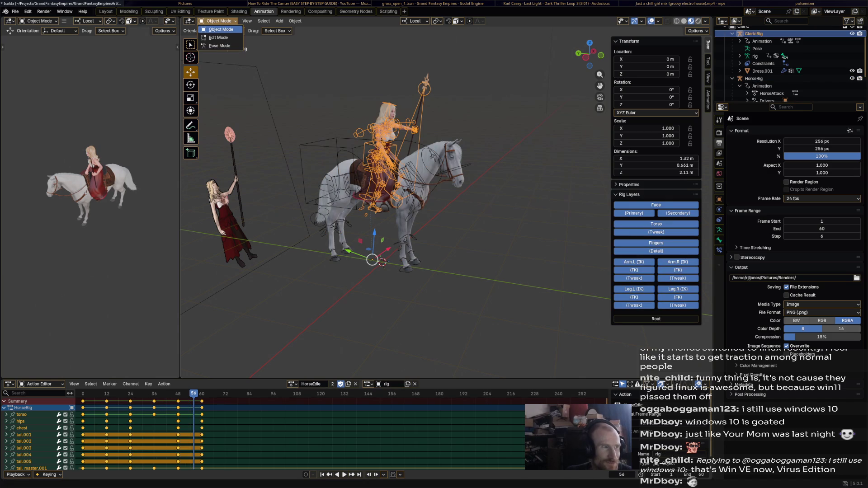
key(ctrl+Tab)
middle_drag(413, 129, 415, 129)
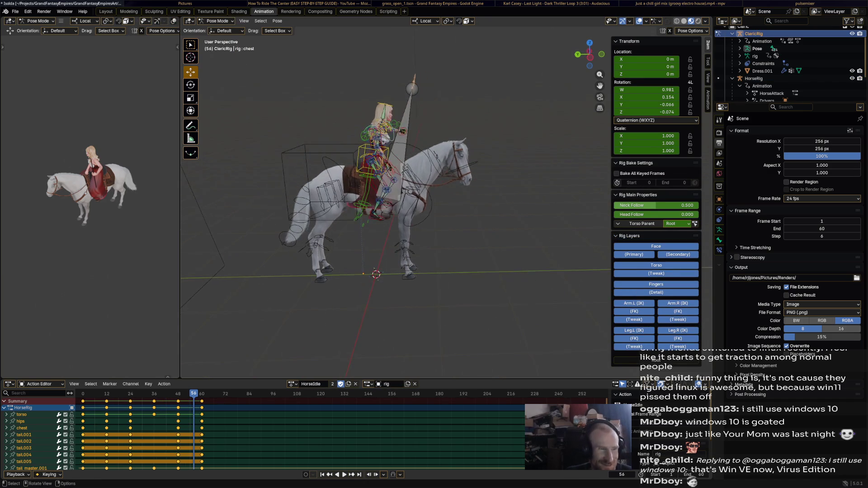
scroll(396, 203, up, 2)
scroll(397, 204, up, 3)
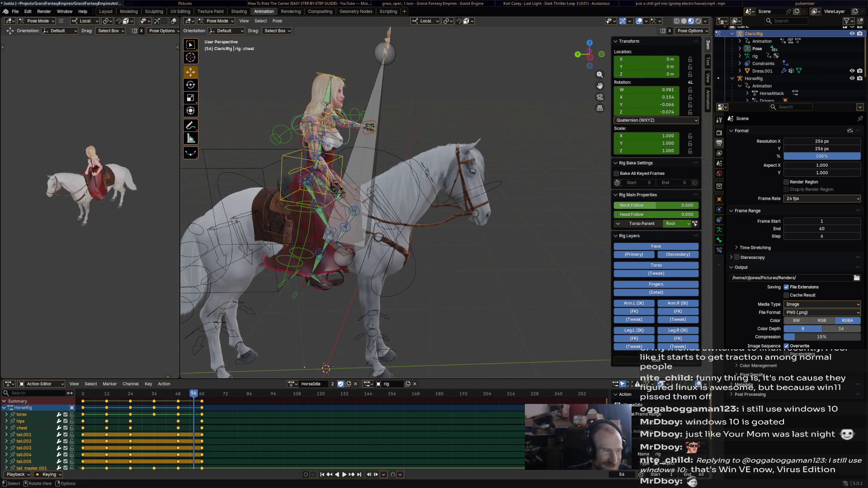
click(293, 384)
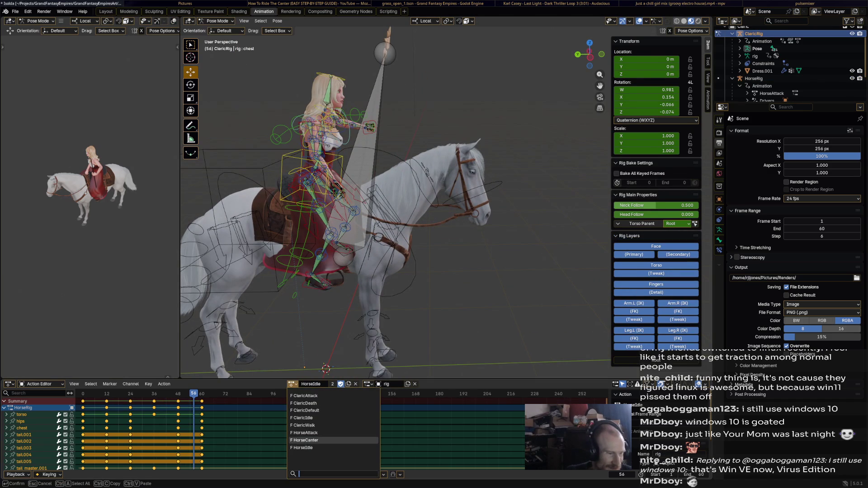
Assign HorseAttack to the rider rig, play it, select all bones and box-select a block of keyframes.
click(332, 437)
key(space)
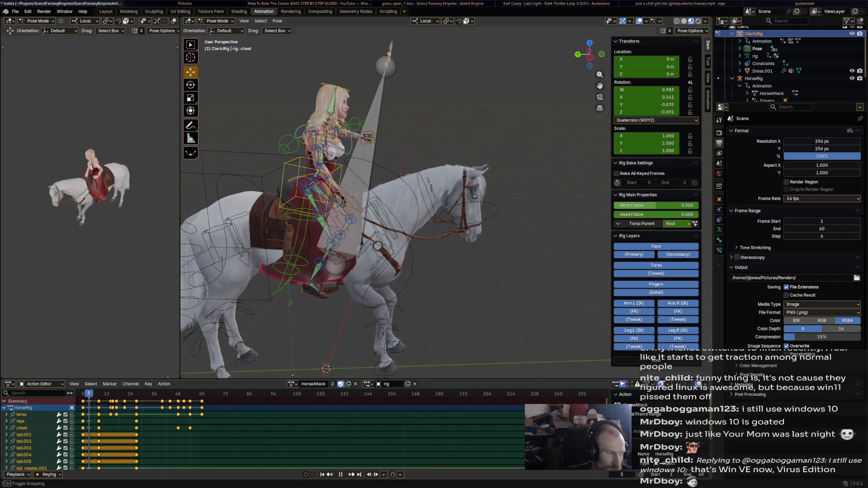
key(a)
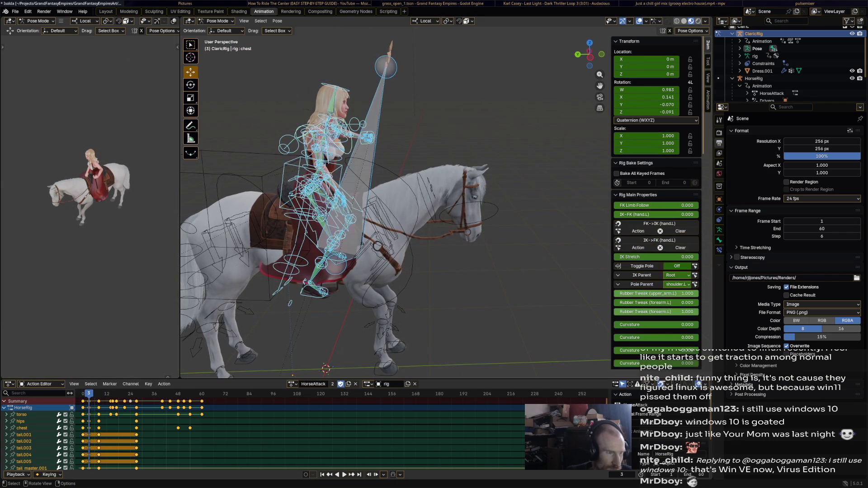
key(space)
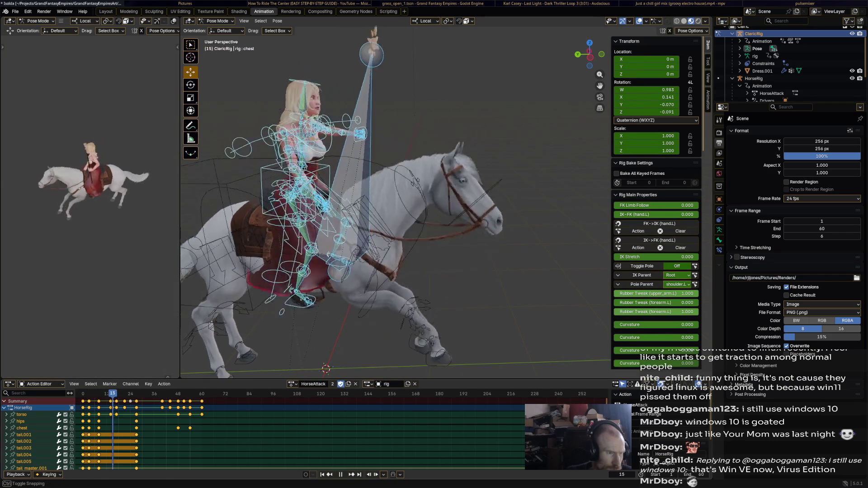
key(space)
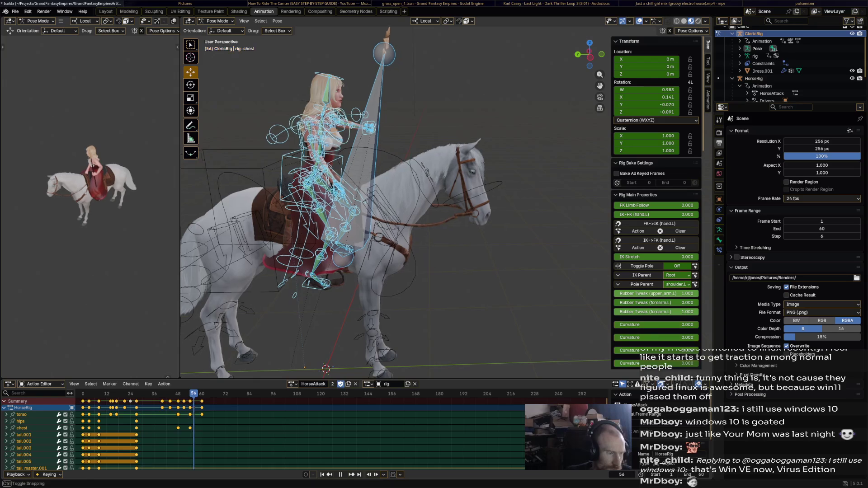
drag(209, 457, 82, 399)
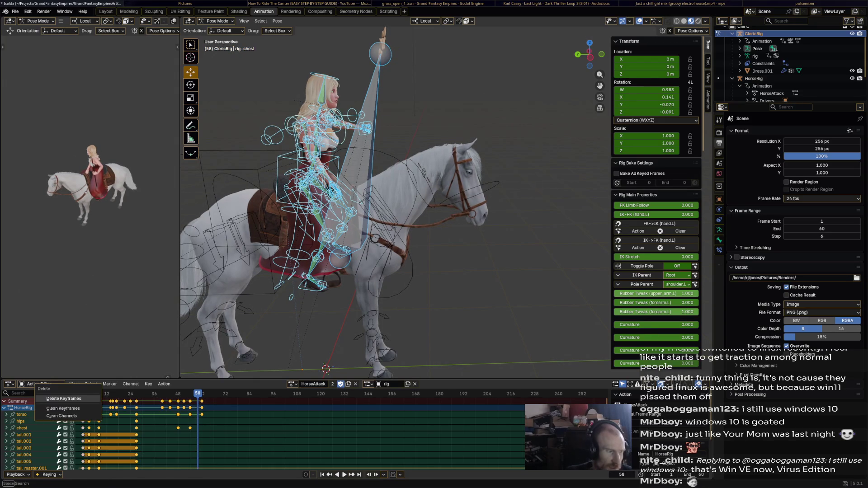
Delete the selected keys, preview, undo the deletion to keep them, and save the file.
key(Delete)
key(space)
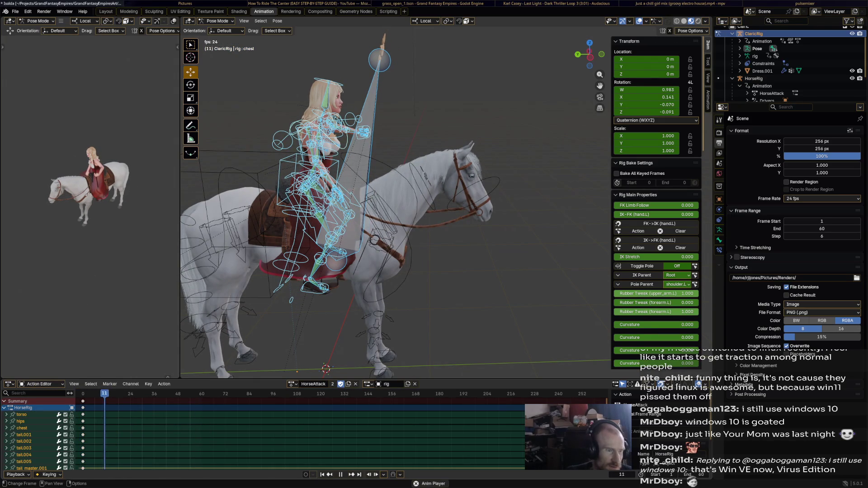
key(Escape)
key(ctrl+z)
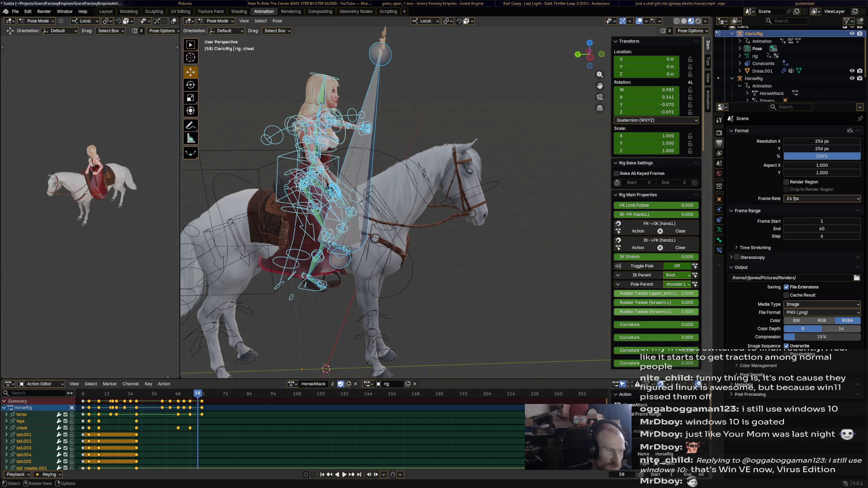
key(alt+a)
key(ctrl+s)
Reselect the whole ClaricRig armature via Object Mode, return to Pose Mode and stop at frame 54.
click(120, 394)
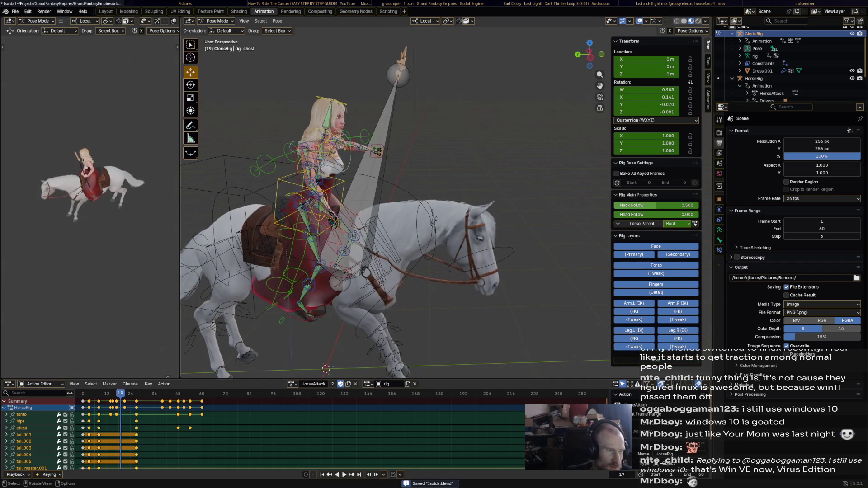
key(a)
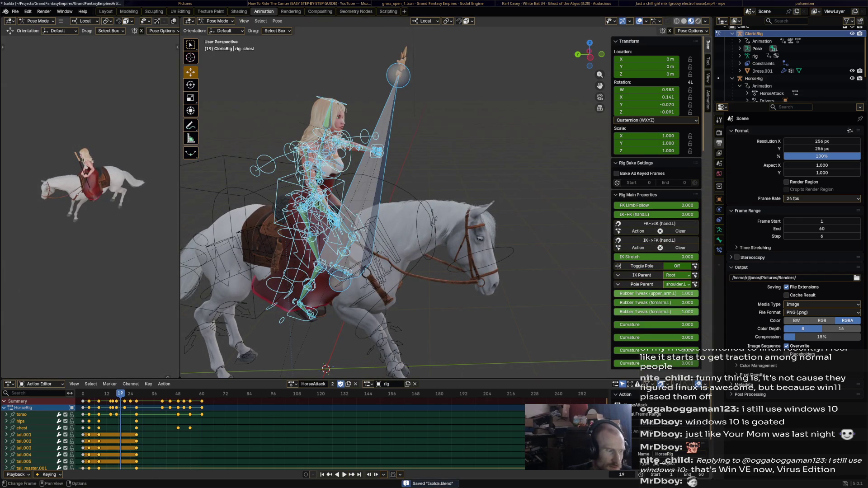
key(space)
click(218, 21)
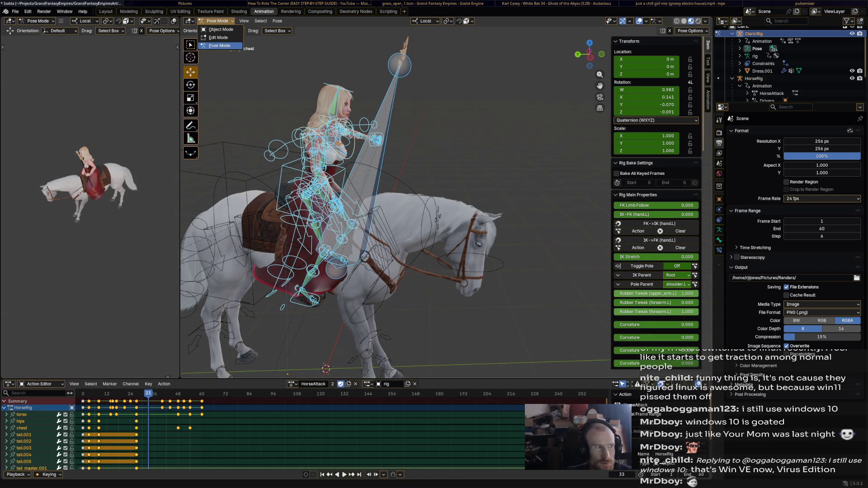
click(754, 33)
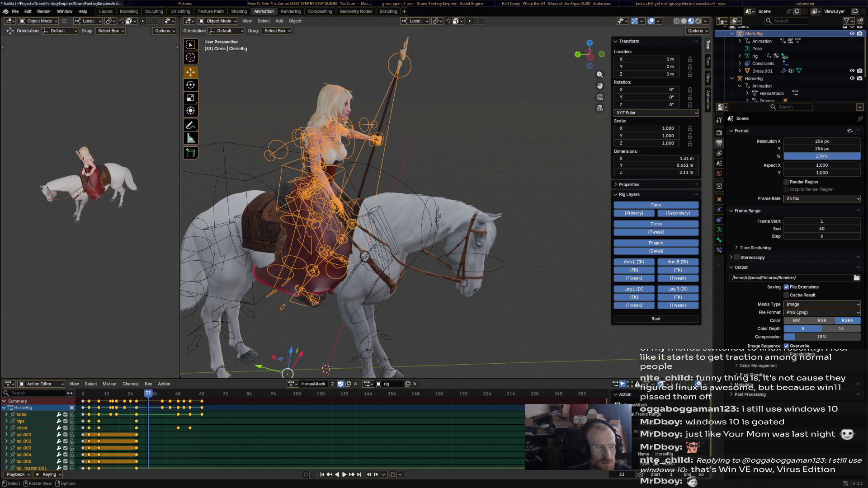
click(219, 20)
click(220, 46)
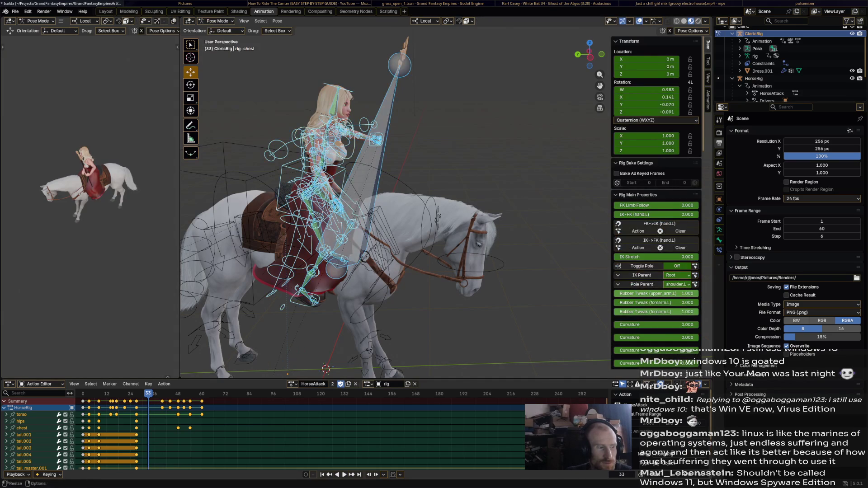
key(space)
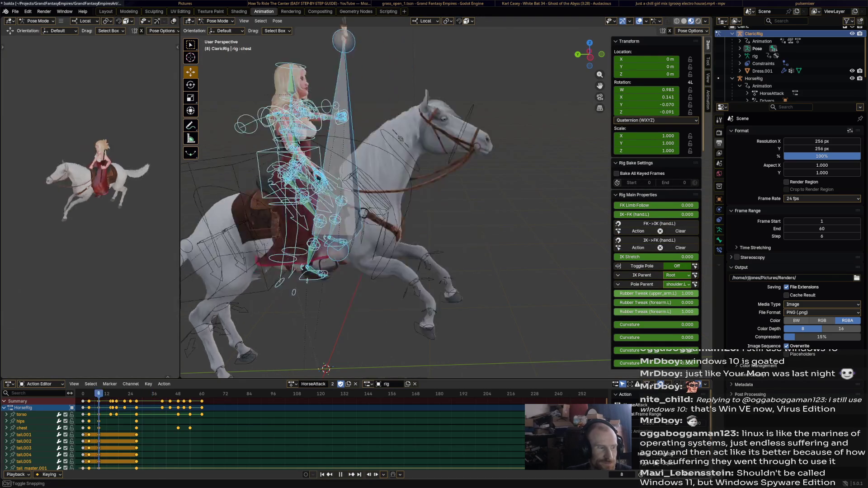
key(space)
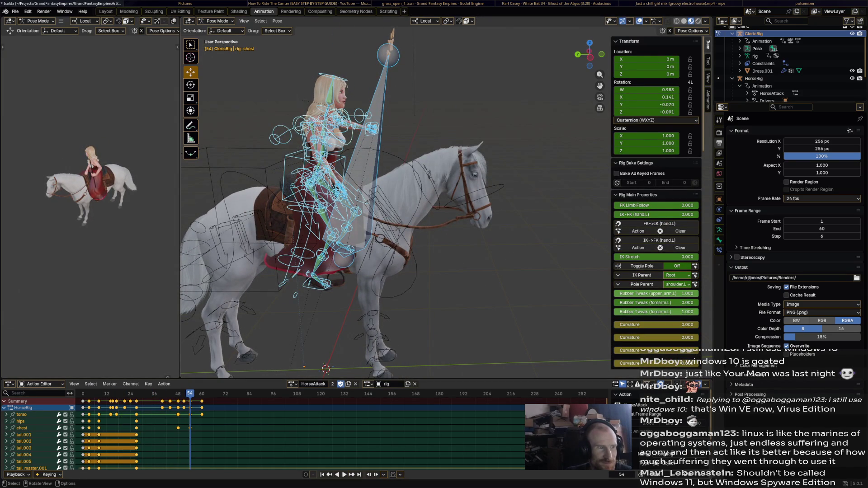
Move the torso control bone to a new position, key it at frame 54 and play to check.
click(323, 157)
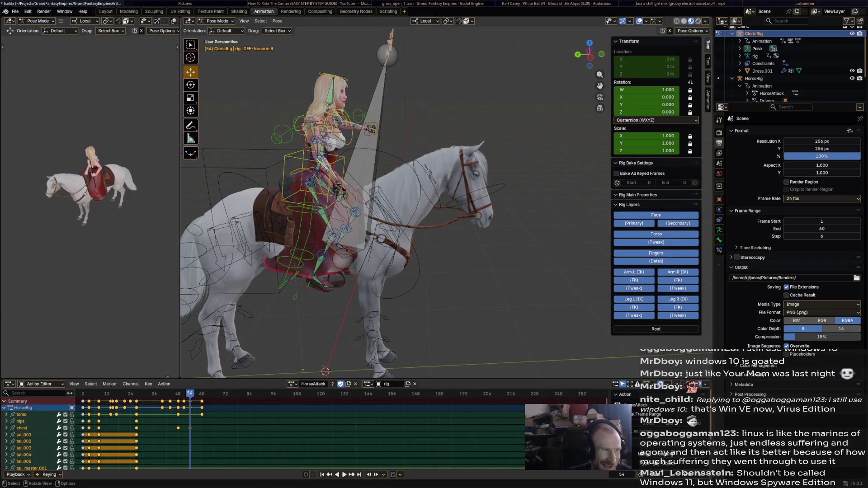
click(343, 163)
key(g)
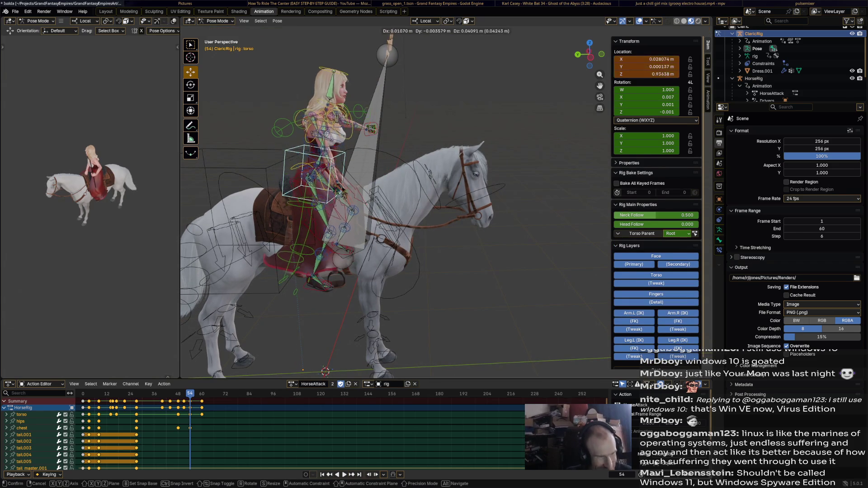
click(309, 168)
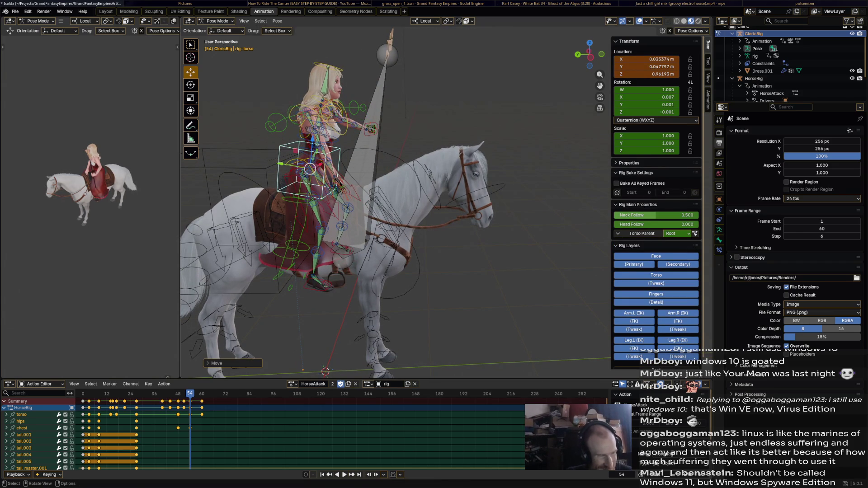
key(i)
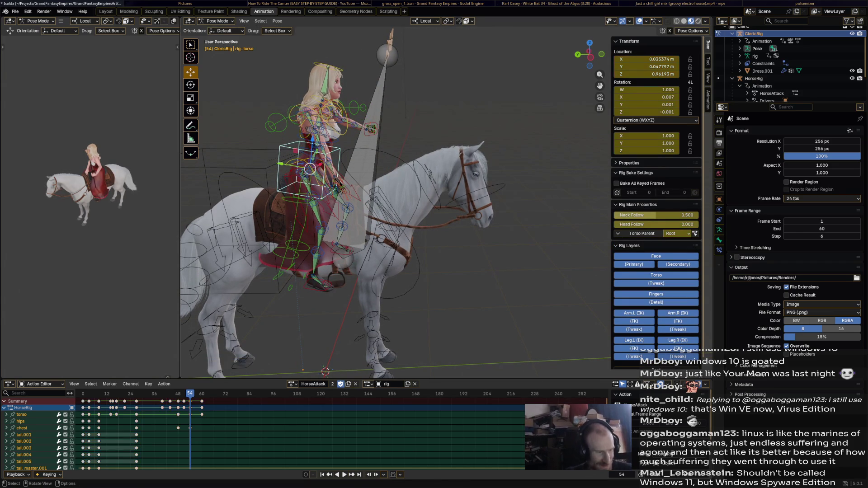
key(space)
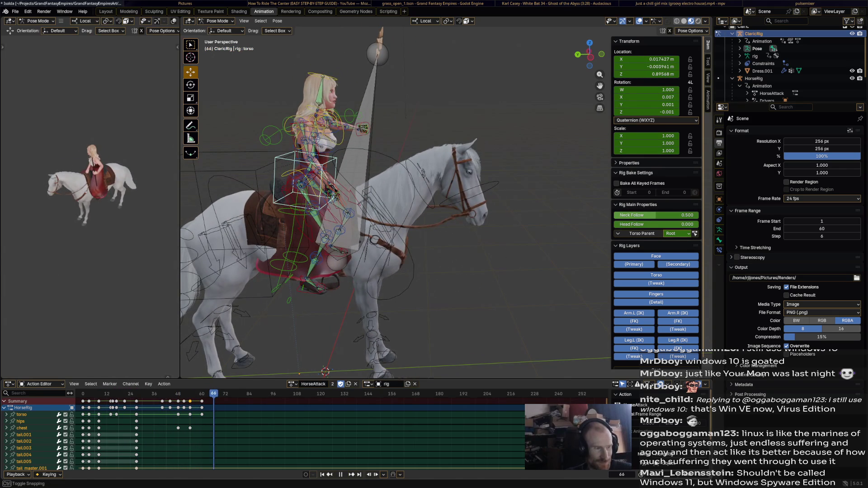
Delete the selected keyframes and play the animation without them.
key(space)
key(a)
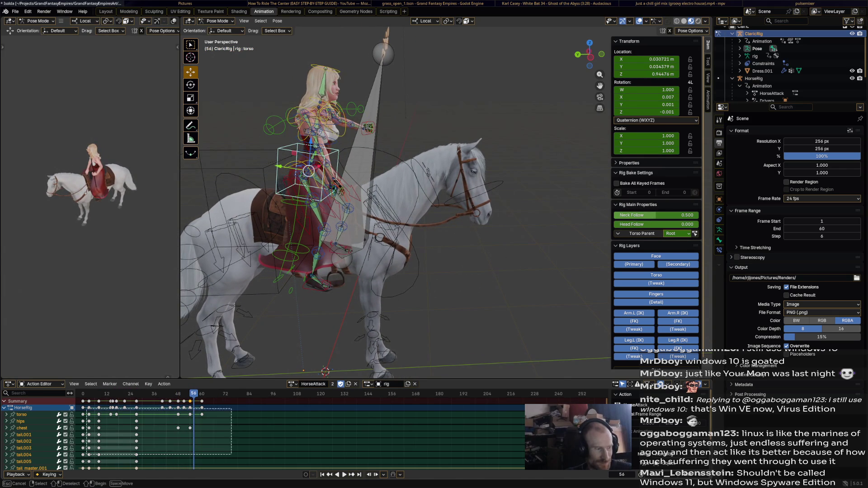
key(x)
click(217, 405)
key(space)
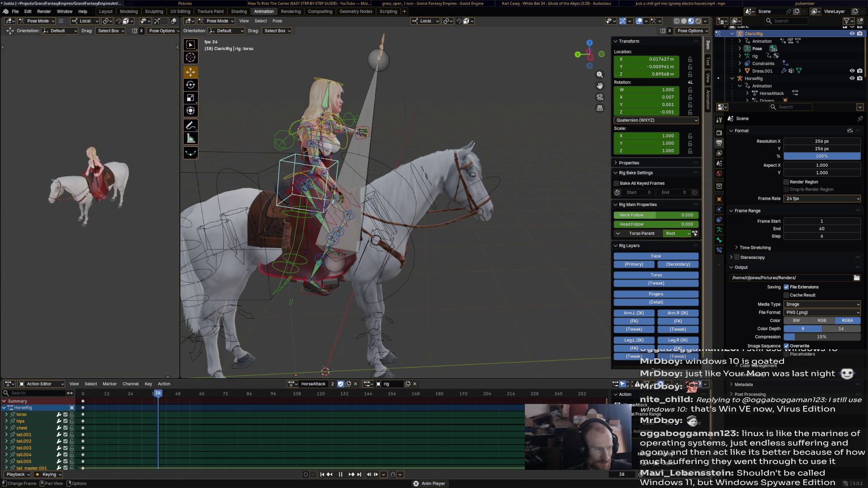
key(space)
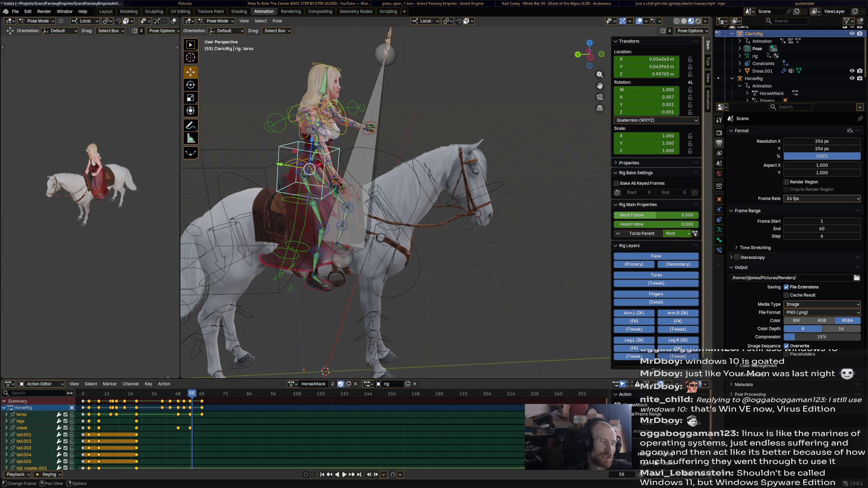
Collapse the HorseRig channel group, delete the torso keys near frame 55 and replay.
click(5, 408)
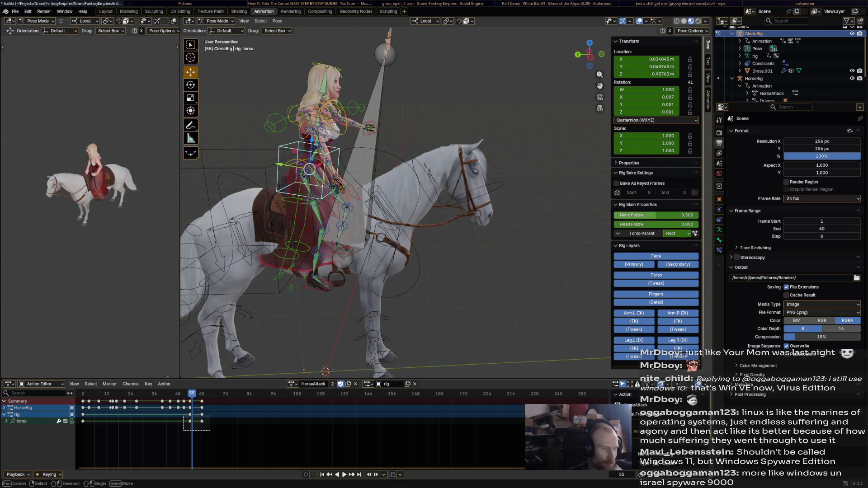
key(x)
click(186, 414)
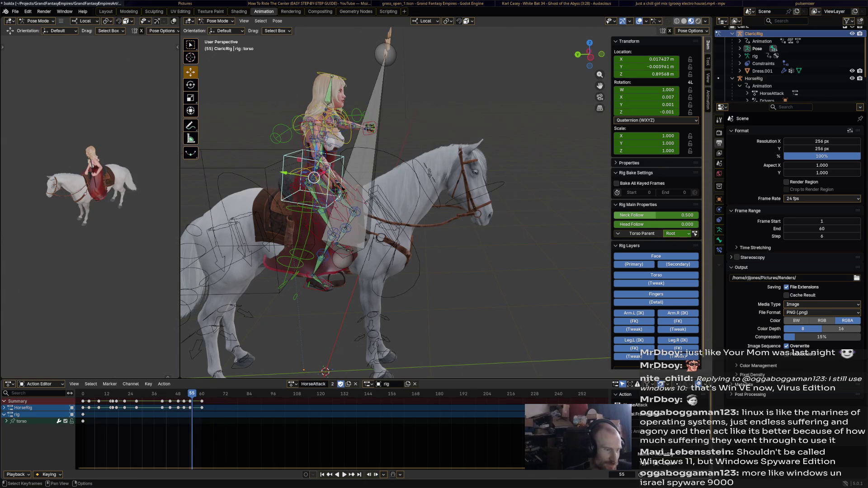
key(space)
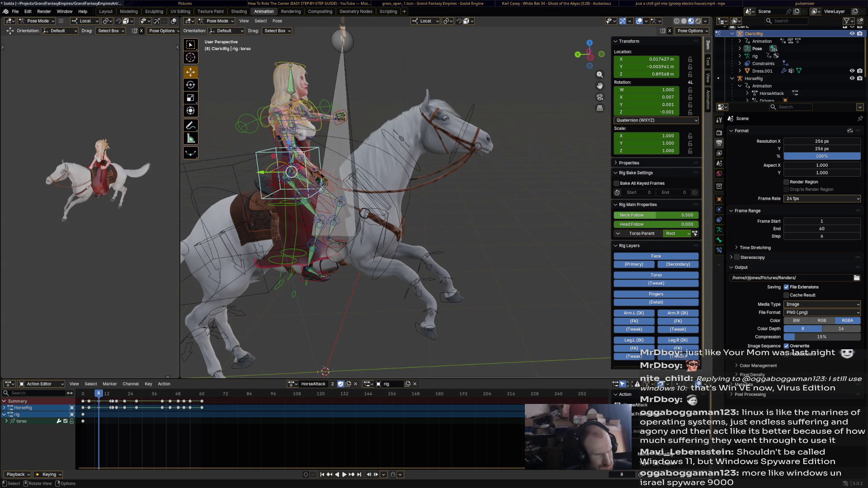
Try shifting the torso control, undo it, then rotate the rider's chest bone at frame 8.
key(g)
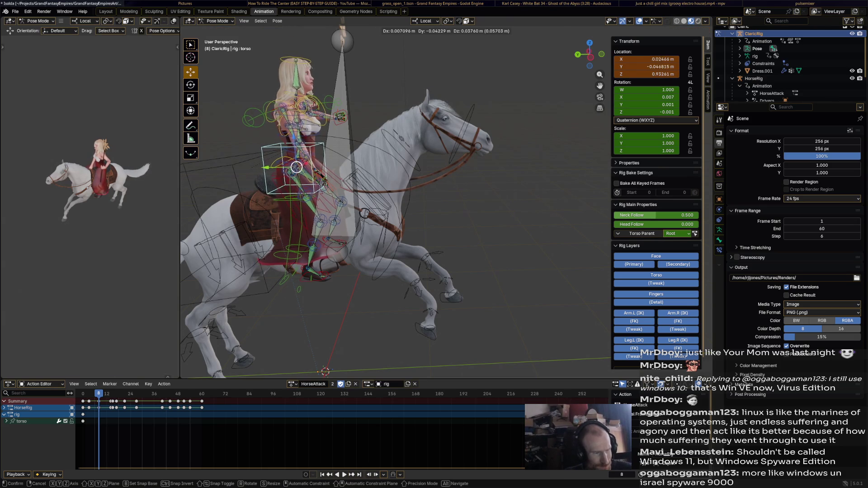
key(Return)
mouse_move(302, 156)
middle_down()
mouse_move(319, 159)
mouse_move(292, 164)
middle_up()
key(ctrl+z)
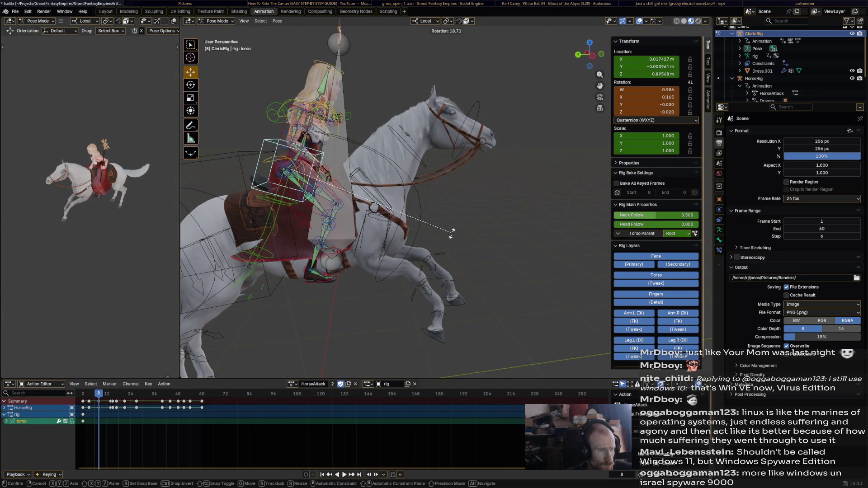
click(329, 204)
click(305, 126)
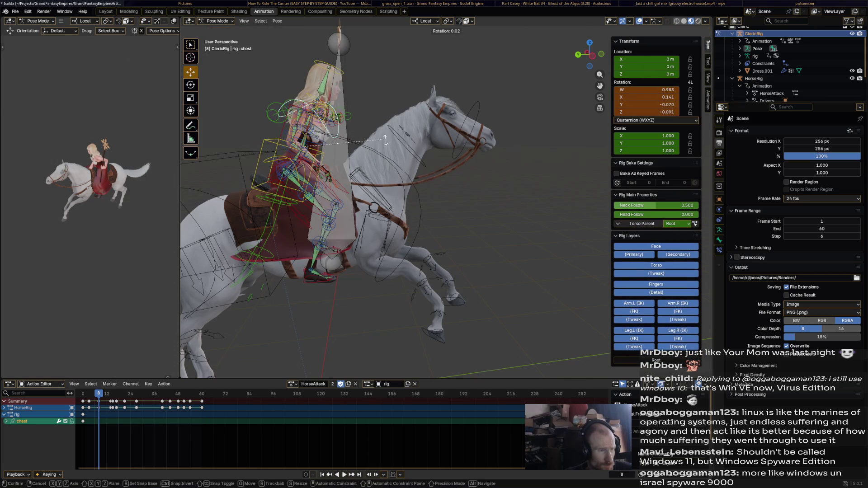
key(r)
click(302, 146)
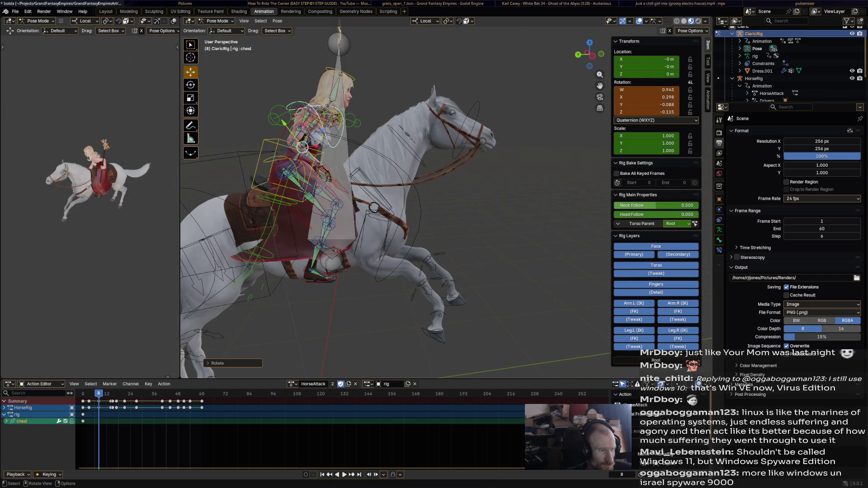
Select the right-hand finger and thumb controls and rotate hand_ik.R into its new pose.
click(325, 173)
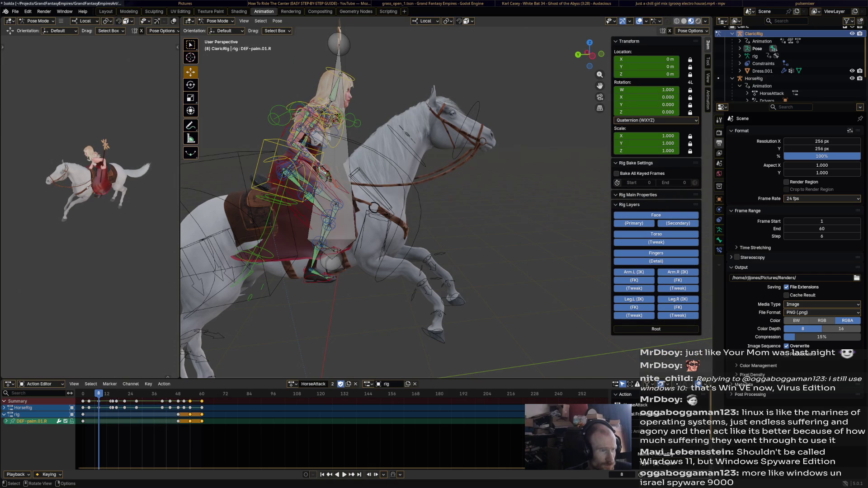
click(326, 175)
mouse_move(325, 175)
middle_down()
mouse_move(328, 219)
mouse_move(284, 236)
mouse_move(265, 206)
mouse_move(346, 126)
middle_up()
scroll(327, 219, up, 5)
click(284, 236)
key(r)
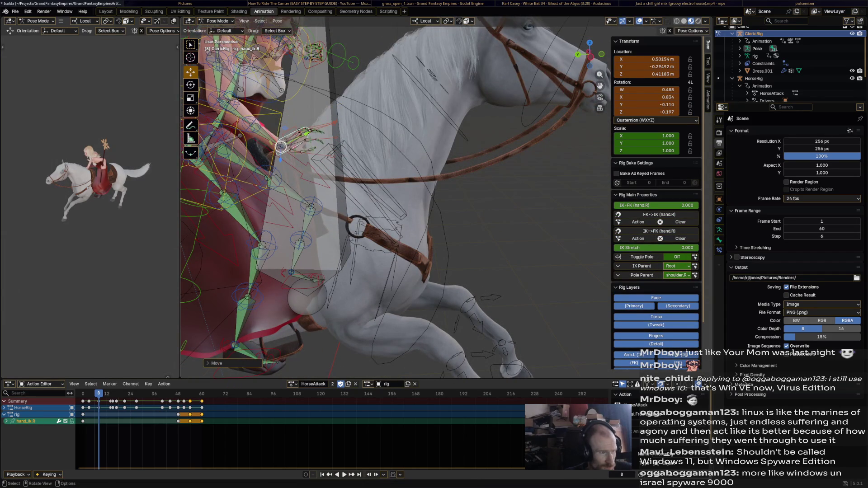
click(346, 170)
mouse_move(346, 170)
middle_down()
mouse_move(386, 167)
mouse_move(365, 255)
middle_up()
click(365, 255)
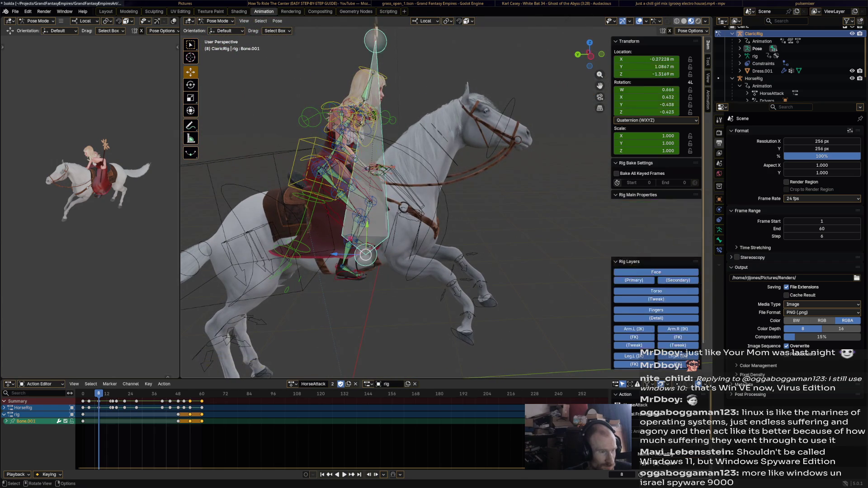
Move and rotate the rider's chest bone forward at frame 8.
click(342, 160)
mouse_move(343, 159)
middle_down()
mouse_move(418, 129)
mouse_move(400, 125)
middle_up()
key(g)
click(398, 124)
key(r)
middle_drag(404, 124, 464, 175)
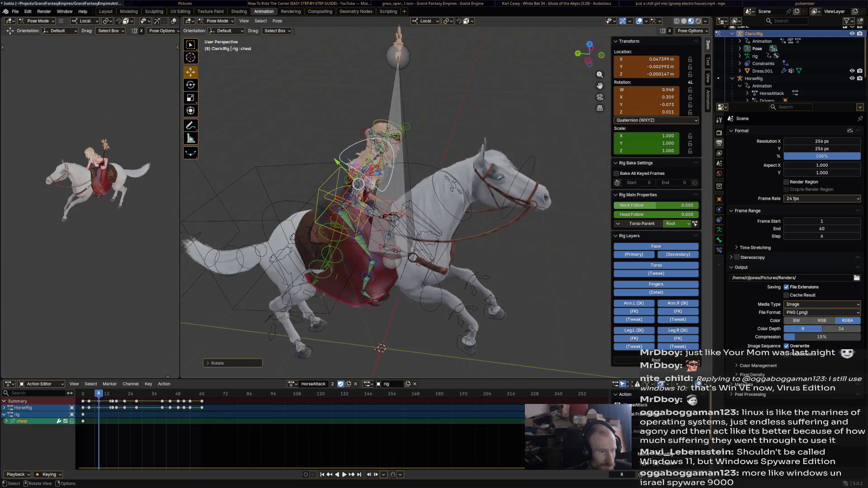
click(465, 176)
Tilt the rider's head bone forward to match the leaning chest.
click(397, 139)
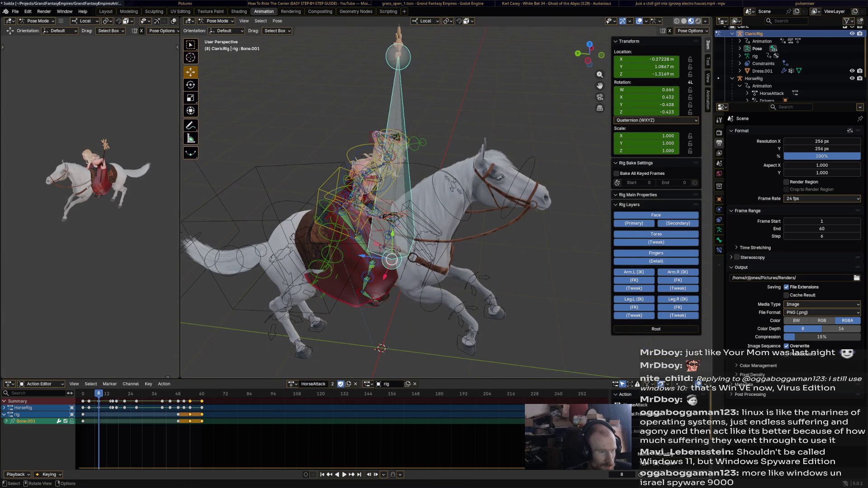
key(r)
click(407, 156)
mouse_move(407, 156)
middle_down()
mouse_move(441, 135)
mouse_move(476, 139)
mouse_move(516, 125)
middle_up()
Reach the rider's left hand IK control forward toward the horse's head, rotating it to suit.
click(500, 137)
key(r)
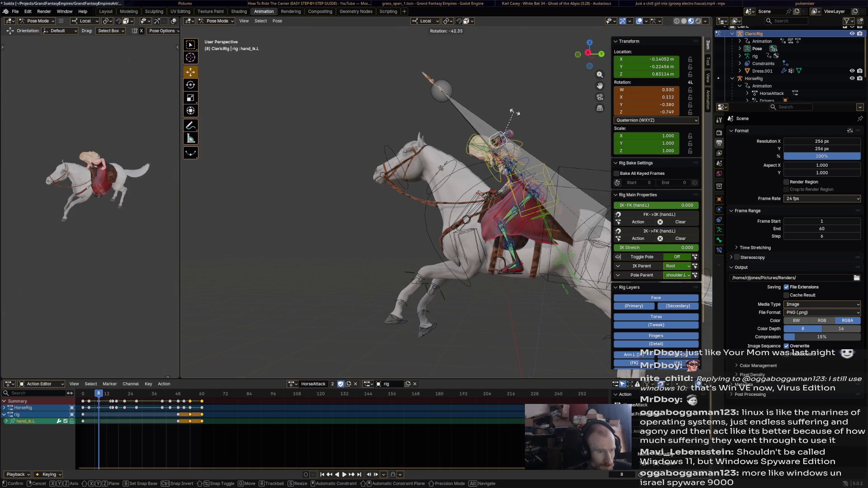
click(502, 135)
key(g)
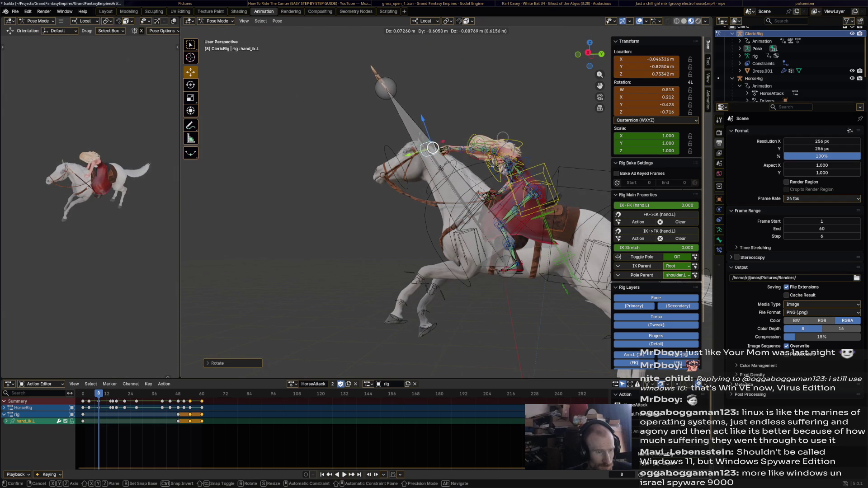
click(499, 139)
key(r)
key(g)
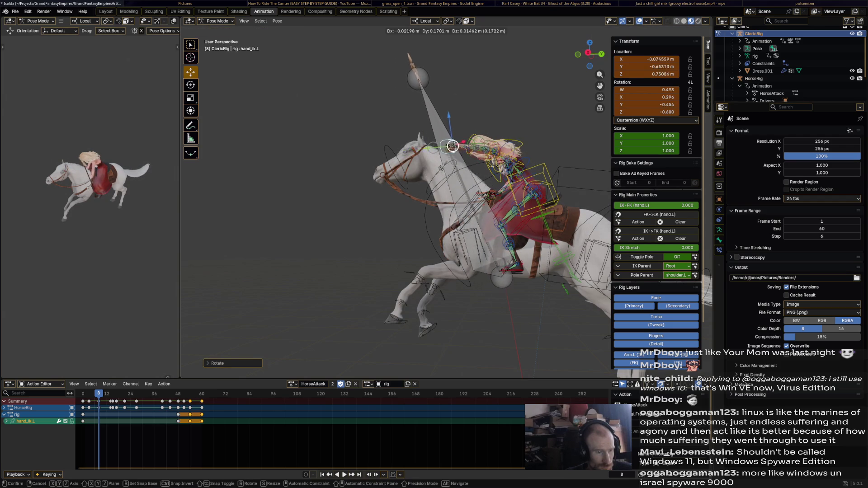
click(457, 145)
mouse_move(456, 145)
middle_down()
mouse_move(422, 158)
mouse_move(468, 148)
middle_up()
key(r)
click(422, 158)
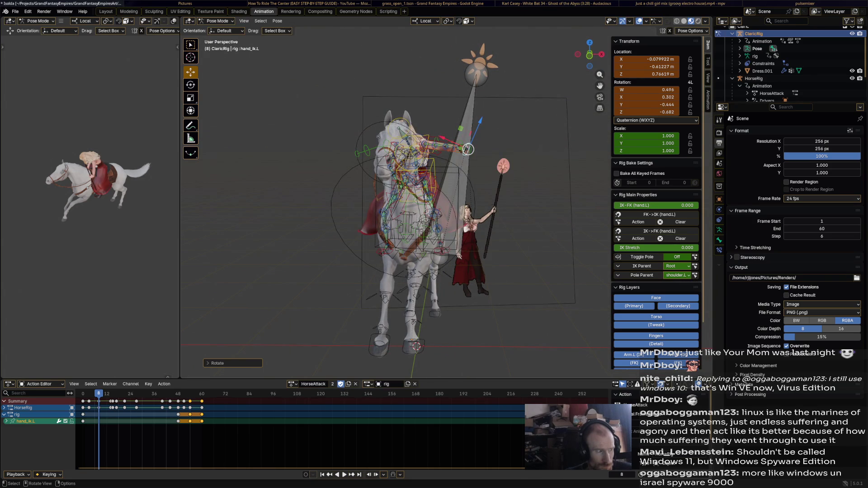
Re-rotate and nudge the left hand IK control toward the horse's neck, then select all rider bones.
middle_drag(467, 149, 468, 139)
key(r)
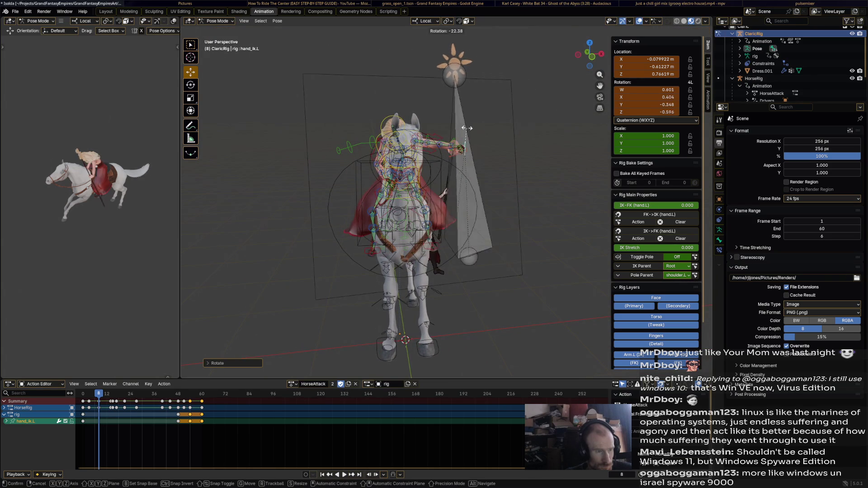
click(467, 136)
key(g)
middle_drag(461, 146, 462, 149)
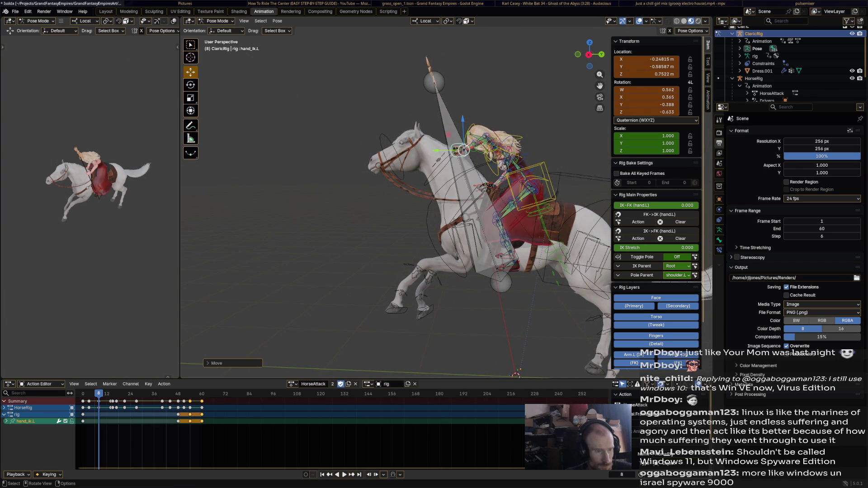
key(a)
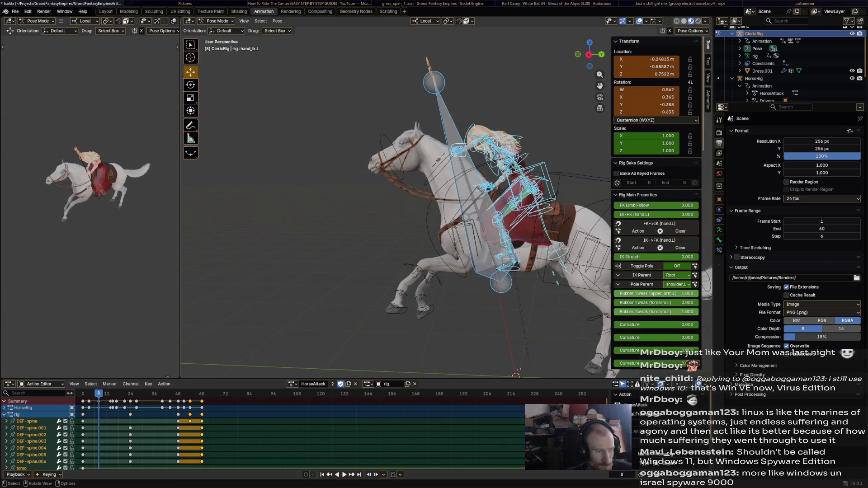
Key the whole rider pose at frame 8 and delete her spine keyframes from frame 24 to 60.
key(alt+i)
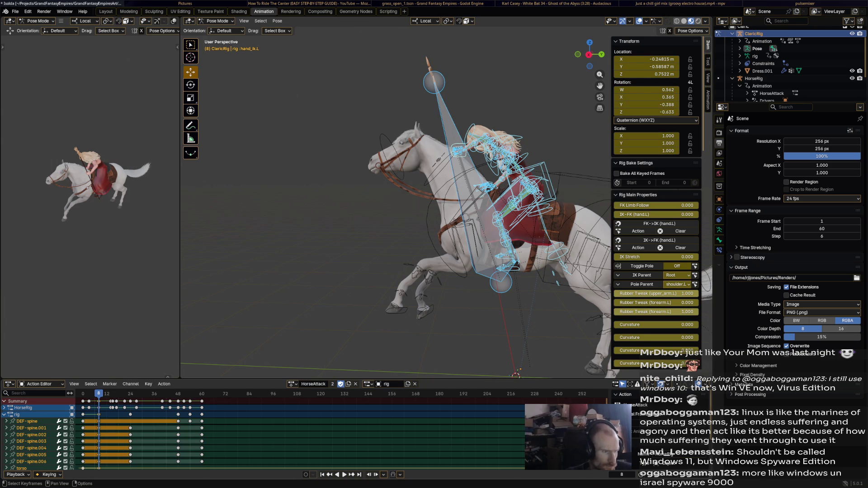
click(30, 429)
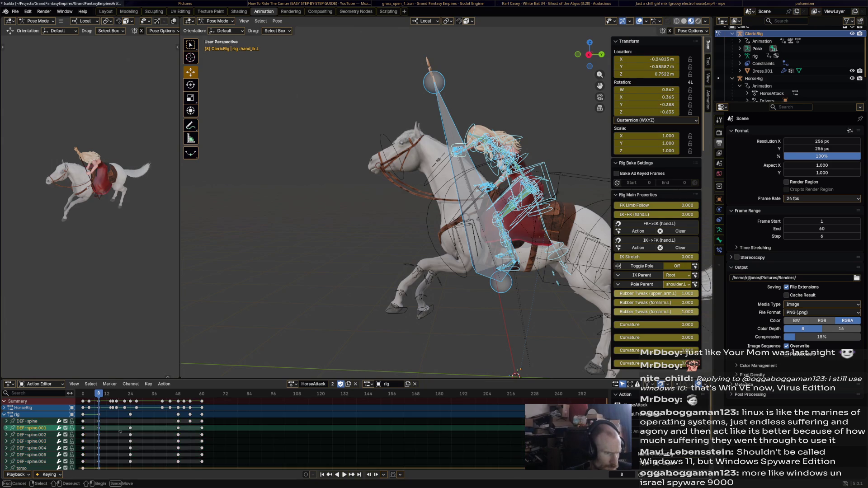
drag(232, 432, 233, 465)
key(x)
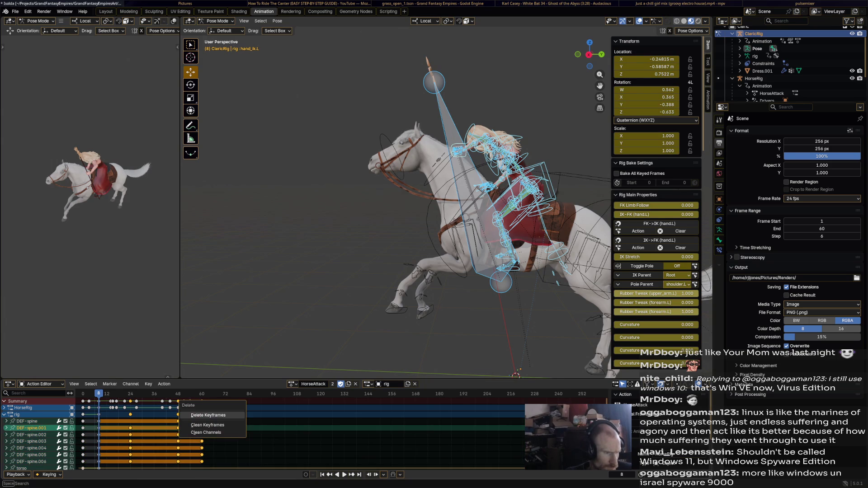
click(208, 424)
key(x)
click(214, 421)
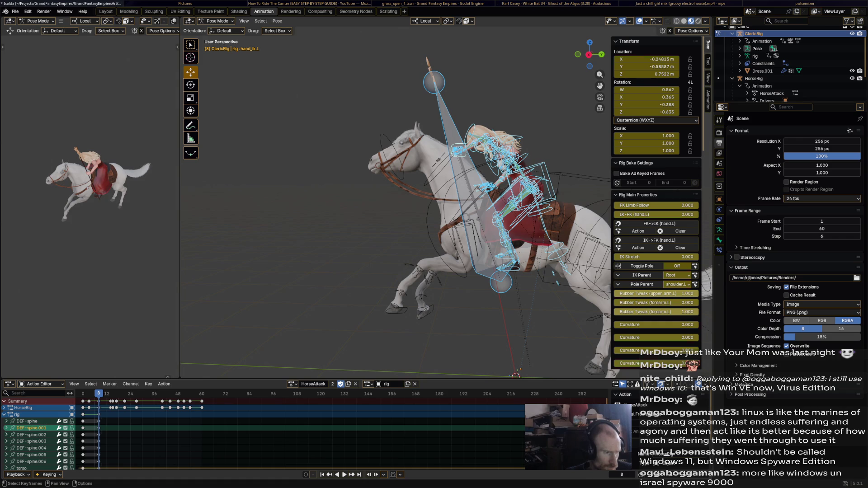
key(space)
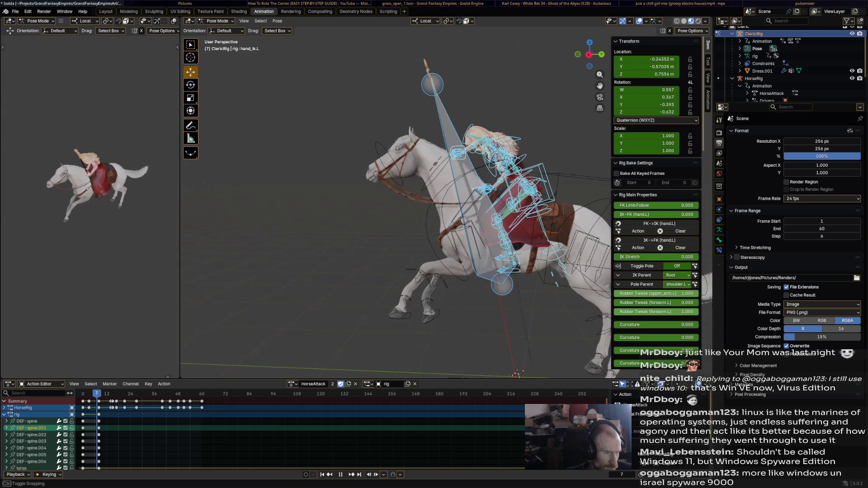
Shift all the rider's keyframes three frames earlier and play back the result.
key(a)
key(g)
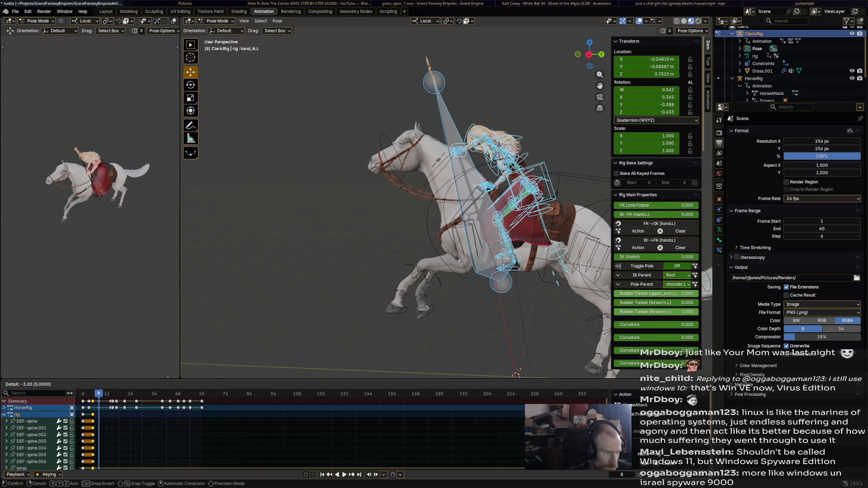
key(Return)
key(space)
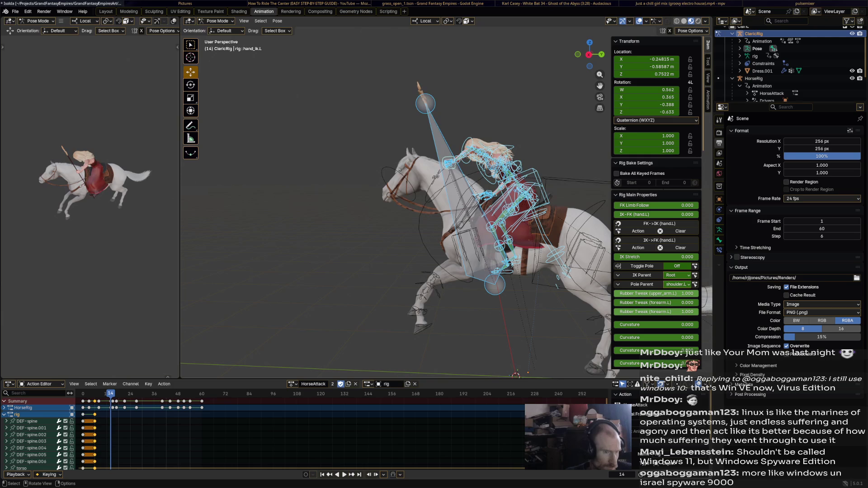
Rotate and raise the rider's torso control at frame 14 so she sits upright.
click(525, 193)
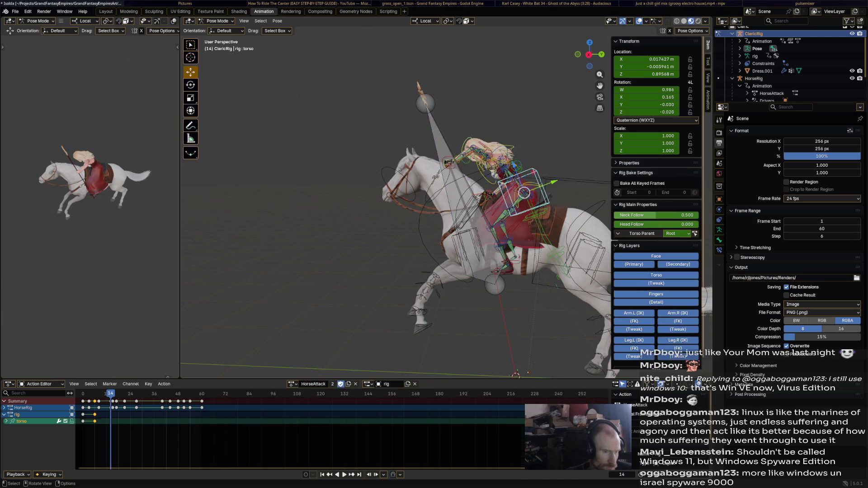
key(r)
click(521, 184)
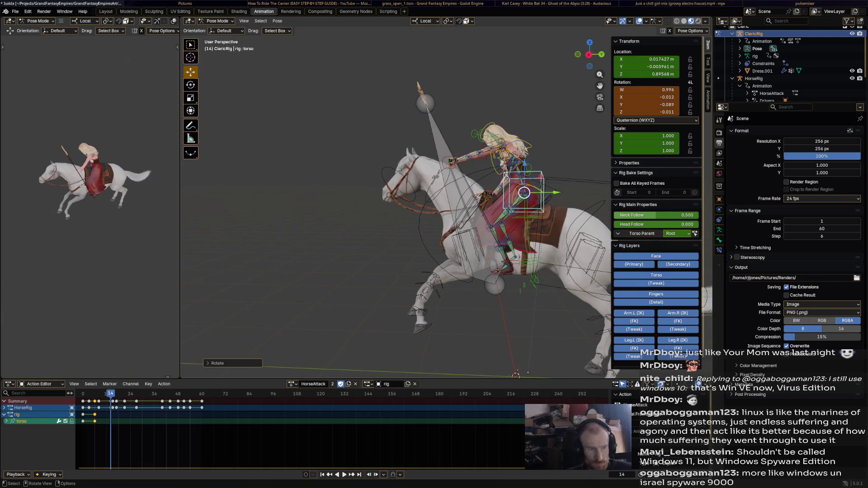
key(g)
click(518, 178)
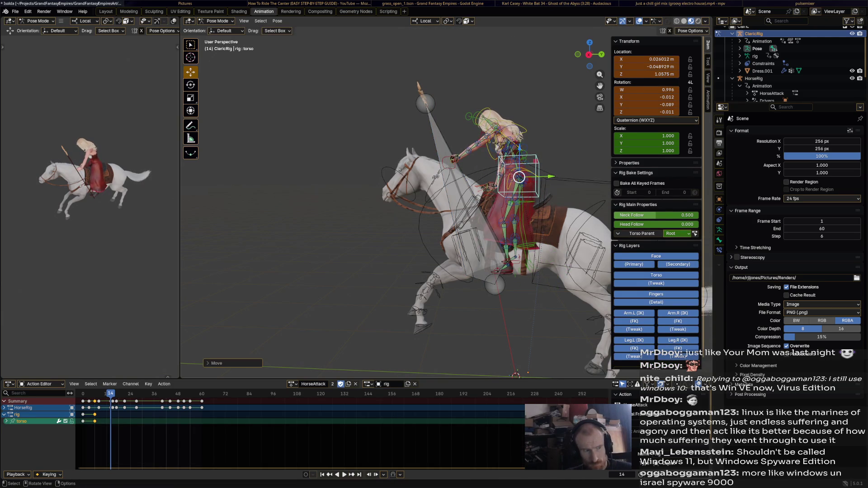
Straighten the rider's head bone with two rotations.
click(519, 122)
key(r)
click(520, 125)
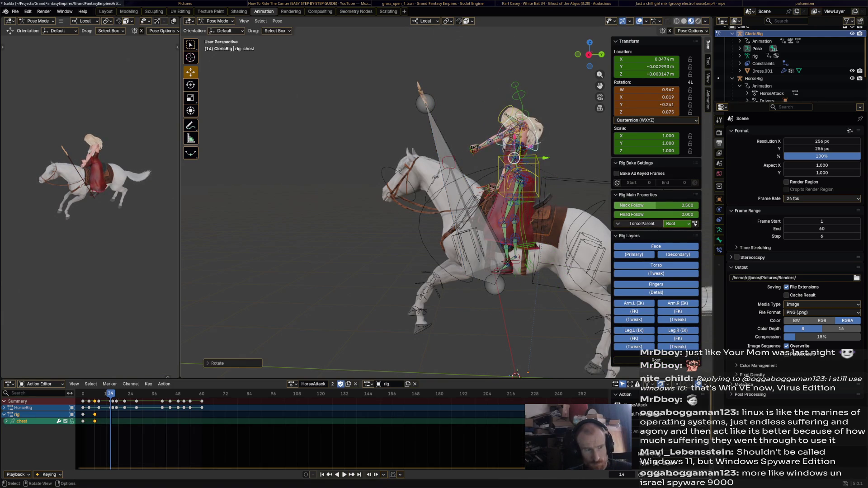
key(r)
middle_drag(547, 109, 502, 150)
click(448, 165)
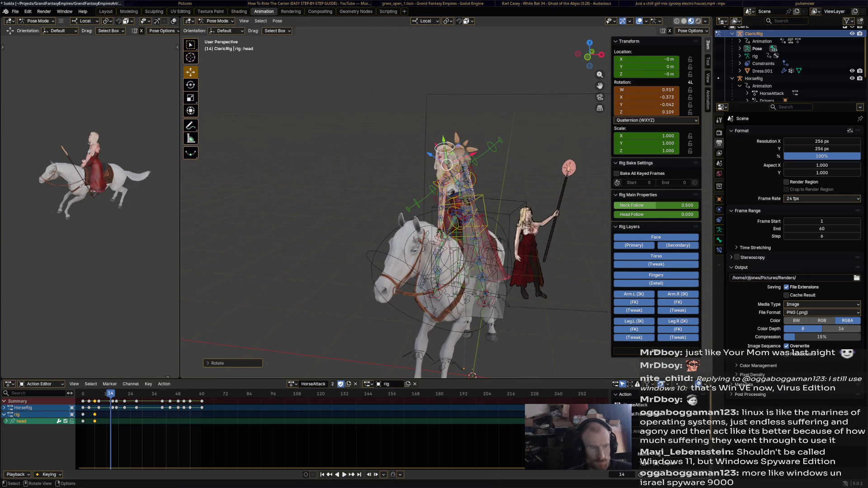
Rotate the rider's chest bone upright and pick her right palm bone.
click(466, 177)
key(r)
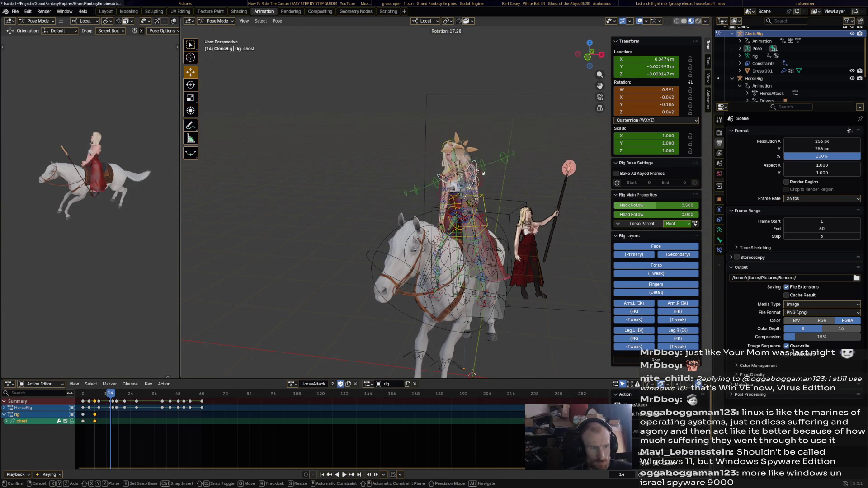
click(490, 178)
middle_drag(490, 179, 383, 196)
click(401, 234)
scroll(371, 252, up, 2)
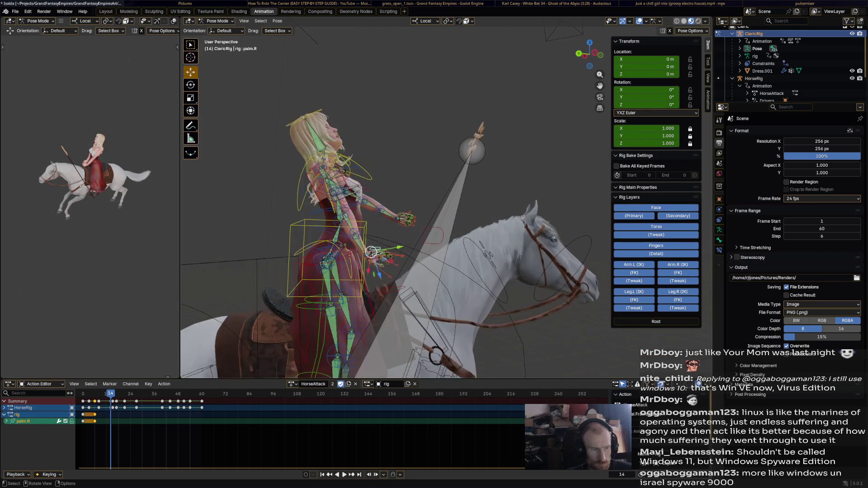
Move and rotate the rider's right hand IK control into a new pose at frame 14.
click(372, 253)
key(g)
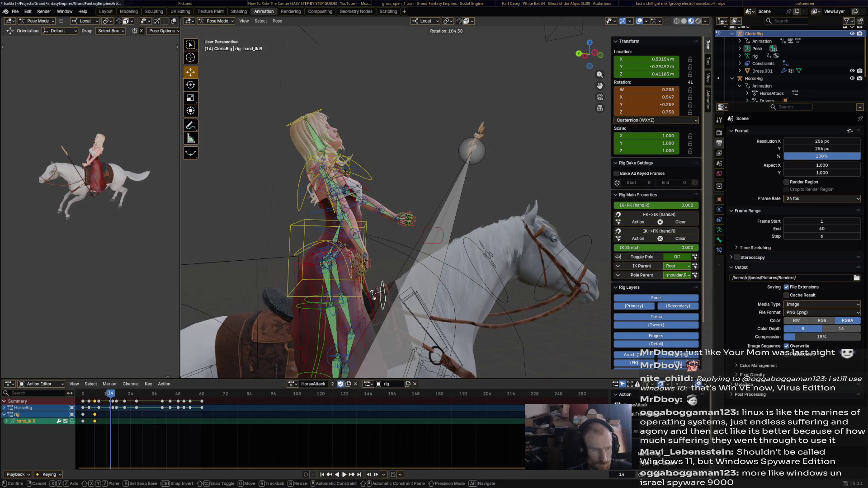
click(381, 314)
mouse_move(380, 314)
middle_down()
mouse_move(378, 352)
mouse_move(419, 242)
middle_up()
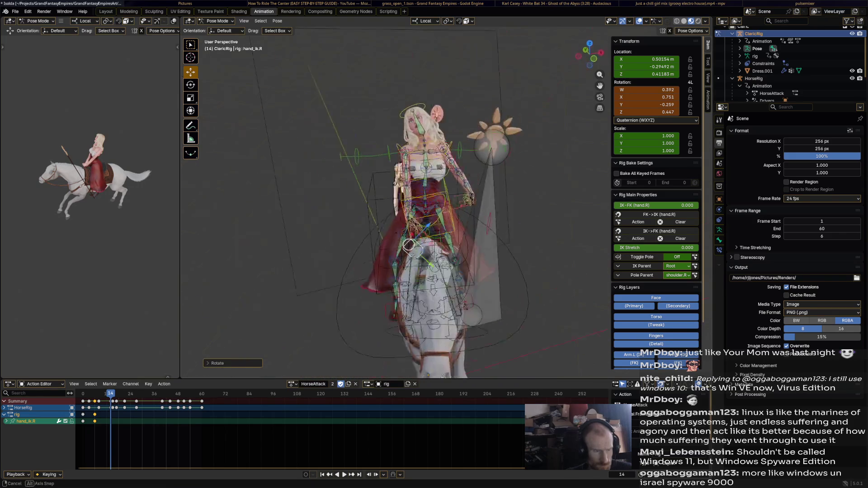
key(r)
middle_drag(373, 257, 440, 75)
click(394, 301)
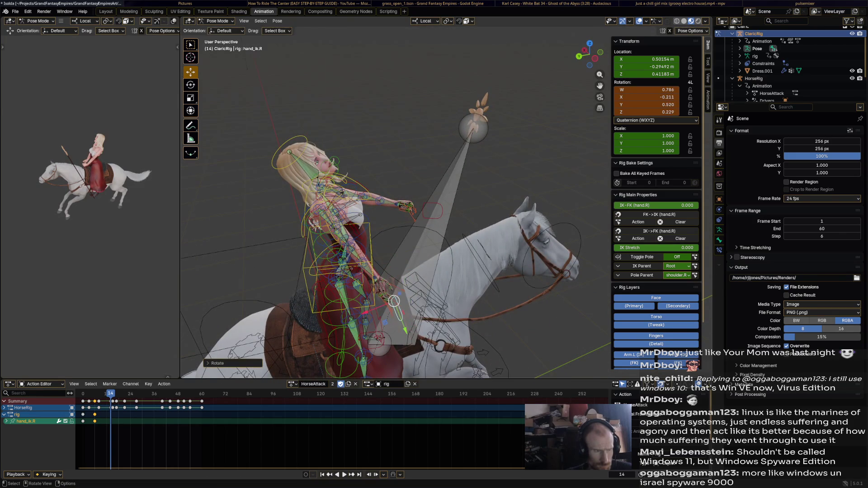
Reposition and twist the right hand further to stretch the arm out, then pick the left hand controller.
key(g)
click(347, 265)
mouse_move(347, 264)
middle_down()
mouse_move(452, 217)
mouse_move(389, 256)
mouse_move(336, 242)
middle_up()
key(r)
click(355, 259)
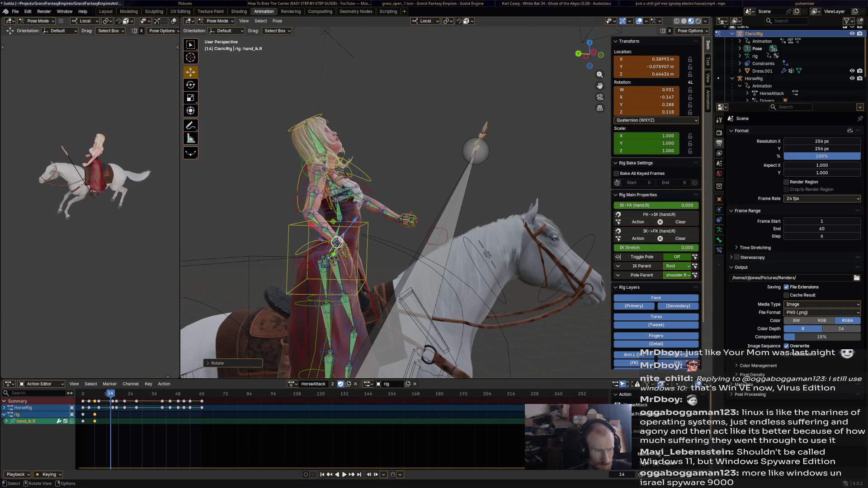
click(407, 220)
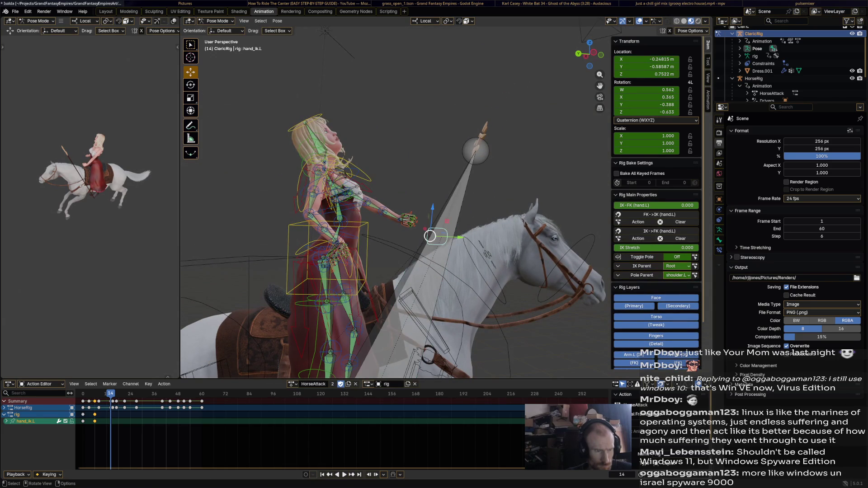
Lift the rider's left hand IK control high overhead and rotate it so the lance points up.
key(g)
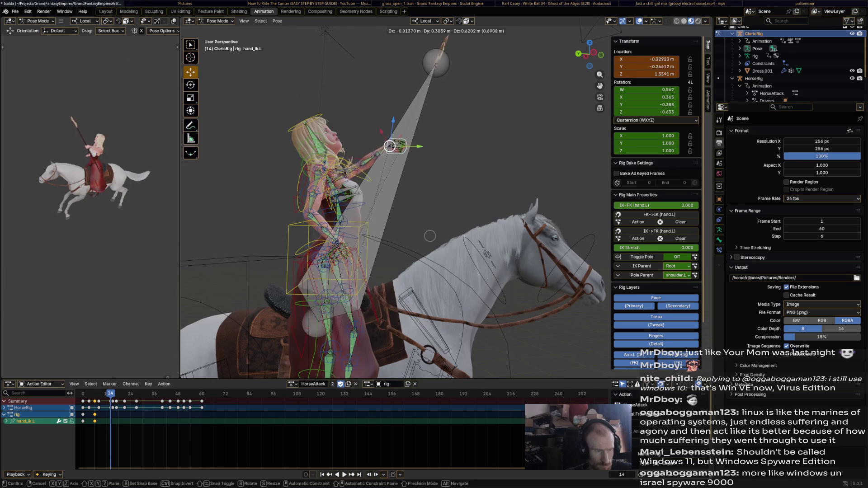
click(429, 236)
key(r)
key(Return)
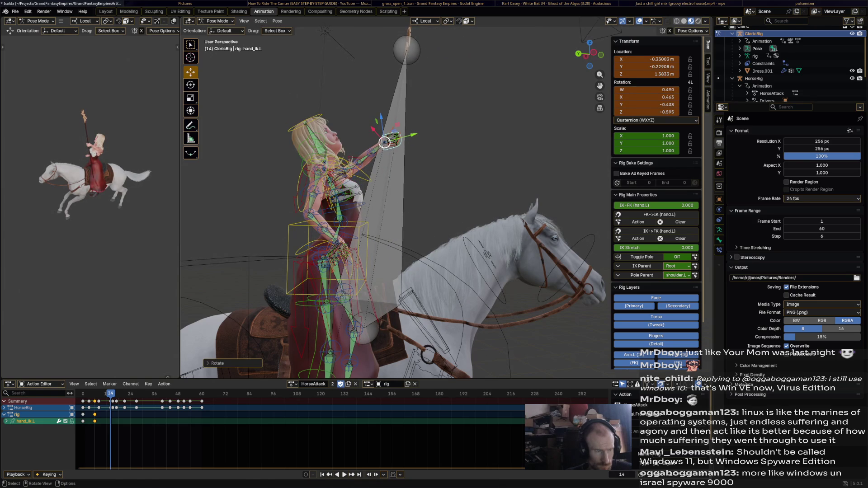
key(g)
click(388, 133)
middle_drag(387, 133, 353, 156)
middle_drag(425, 160, 456, 140)
Trackball-rotate the raised left hand into place, undoing one rotation that went wrong.
key(g)
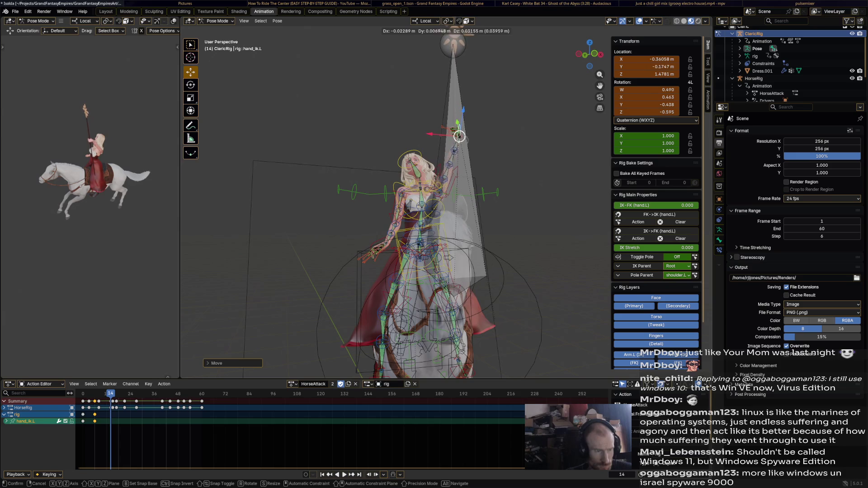
key(r)
middle_drag(459, 136, 493, 119)
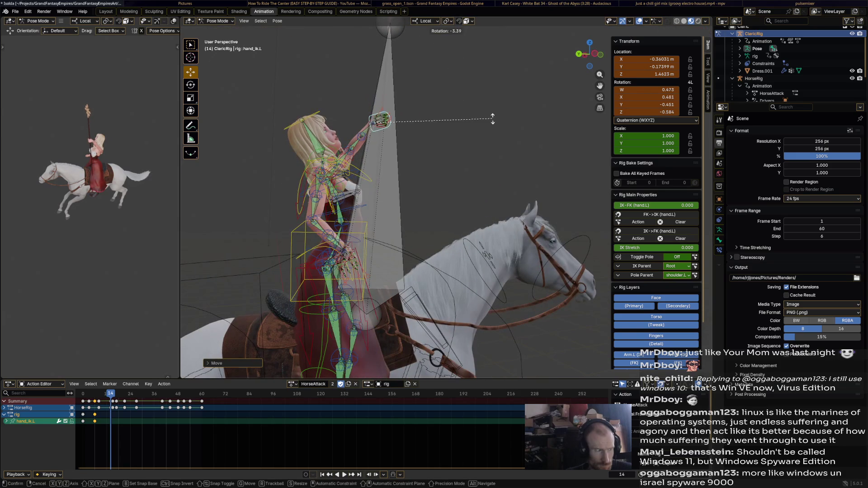
click(469, 104)
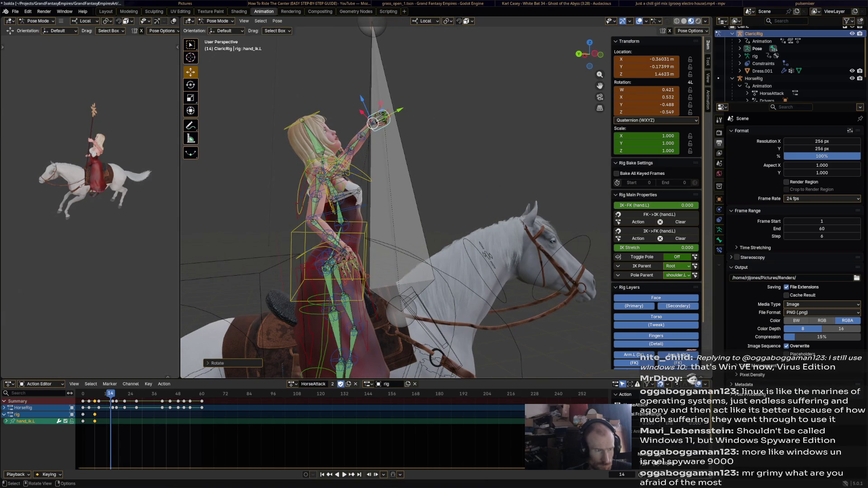
key(r)
key(Return)
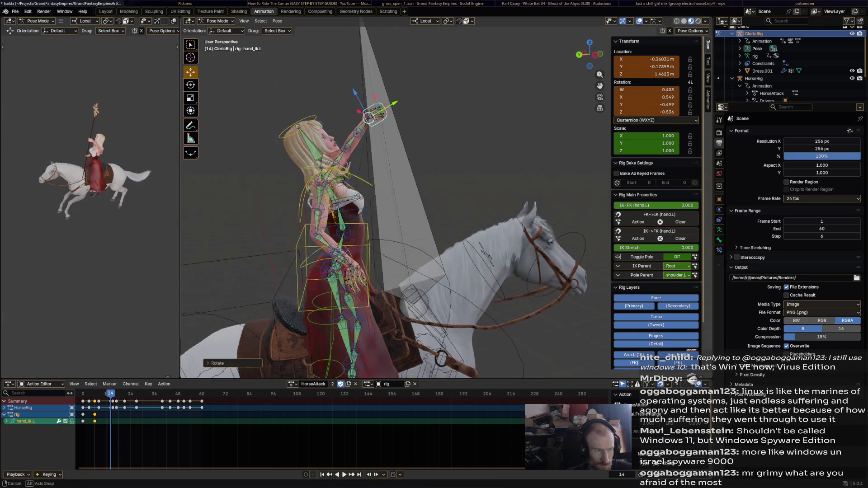
middle_drag(468, 104, 441, 109)
key(ctrl+z)
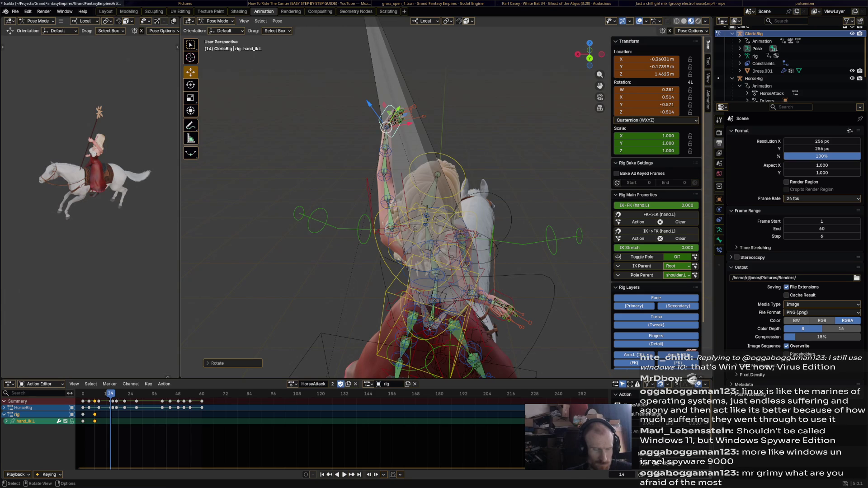
Rotate the raised hand repeatedly to refine the lance angle, checking from behind and below.
key(r)
key(Return)
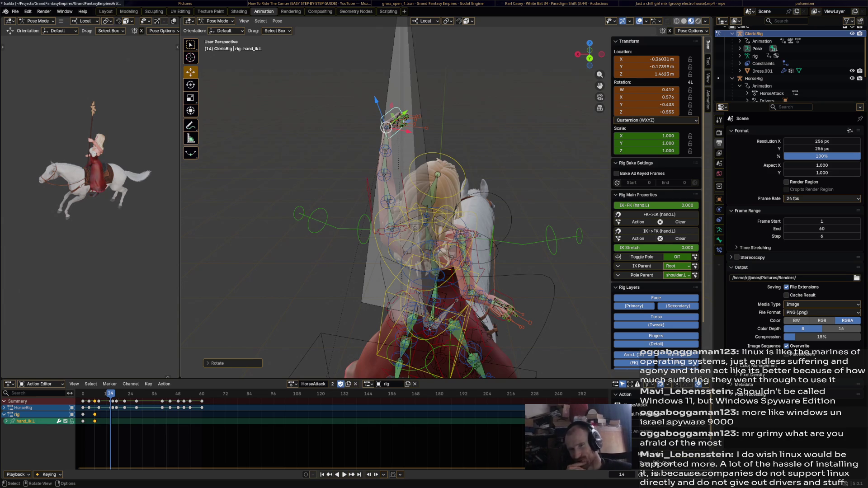
middle_drag(441, 326, 406, 327)
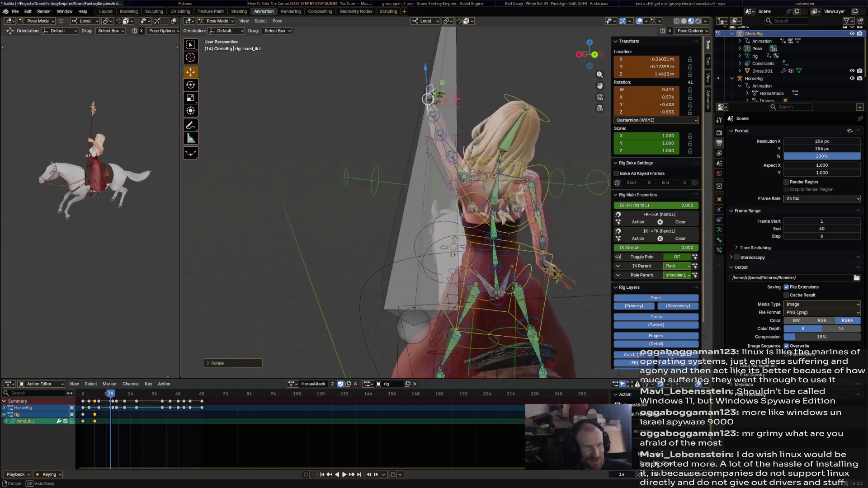
key(r)
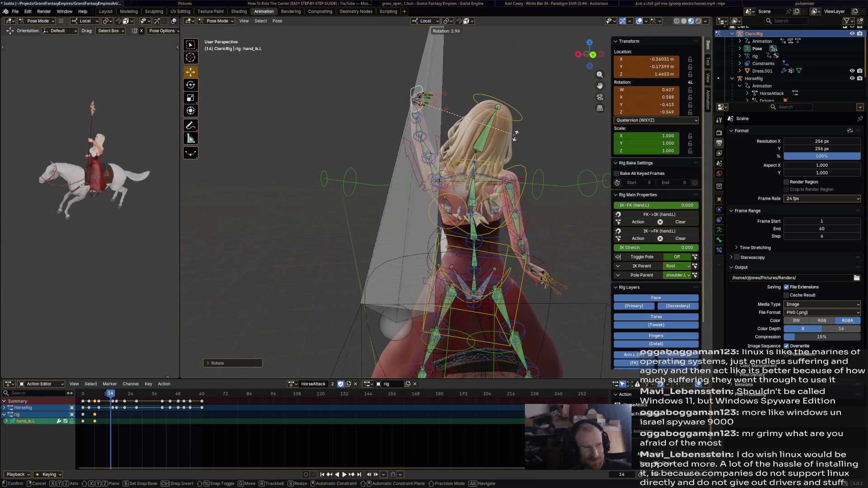
click(346, 313)
middle_drag(346, 314, 380, 272)
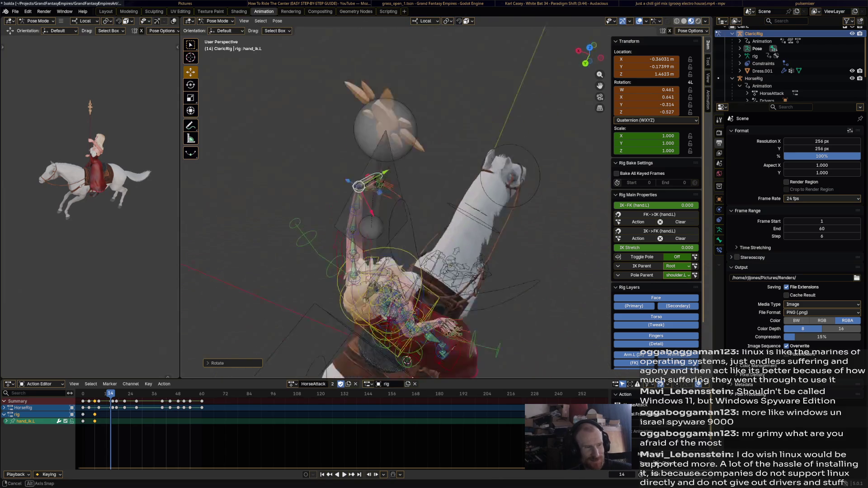
mouse_move(380, 271)
middle_down()
mouse_move(446, 177)
mouse_move(448, 201)
mouse_move(434, 144)
mouse_move(492, 123)
mouse_move(474, 86)
mouse_move(502, 163)
middle_up()
key(r)
click(435, 144)
Fine-tune the hand and head rotations from several angles, then select all rider bones for keying.
key(r)
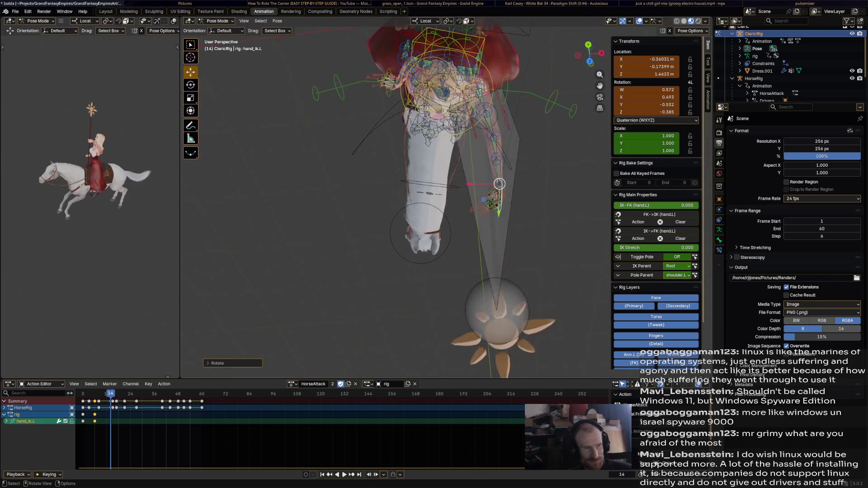
click(559, 195)
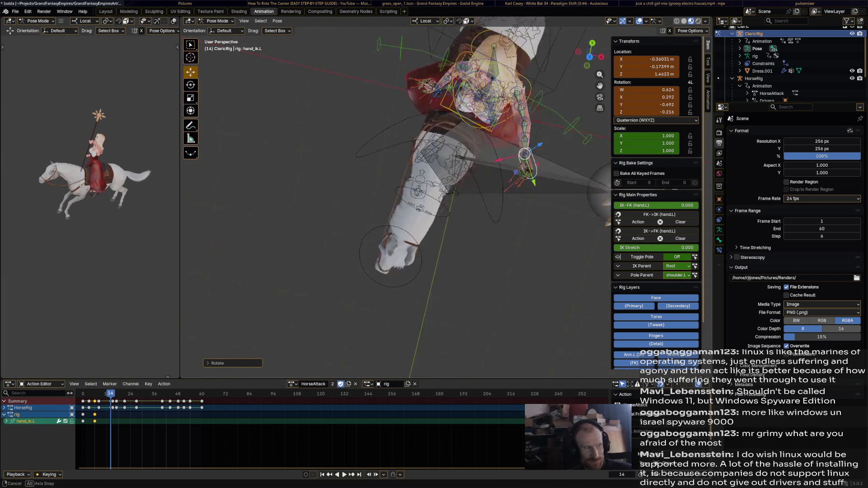
middle_drag(560, 195, 536, 163)
mouse_move(434, 204)
middle_down()
mouse_move(421, 217)
mouse_move(434, 203)
middle_up()
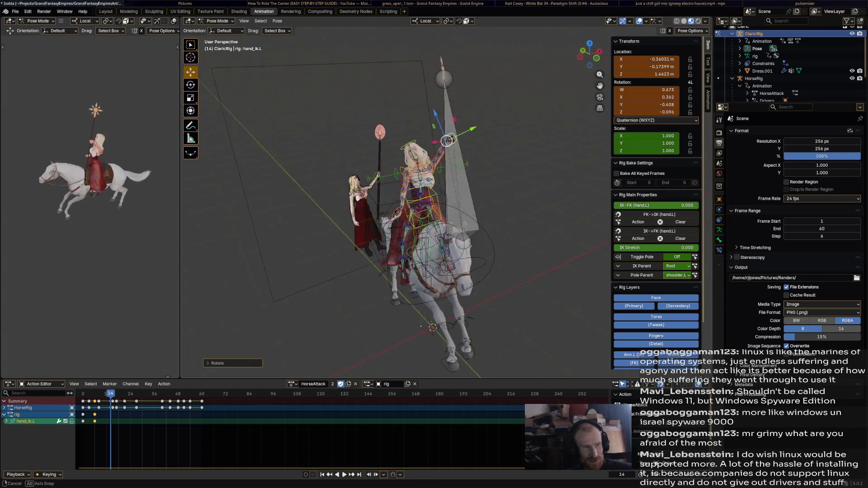
middle_drag(414, 163, 420, 169)
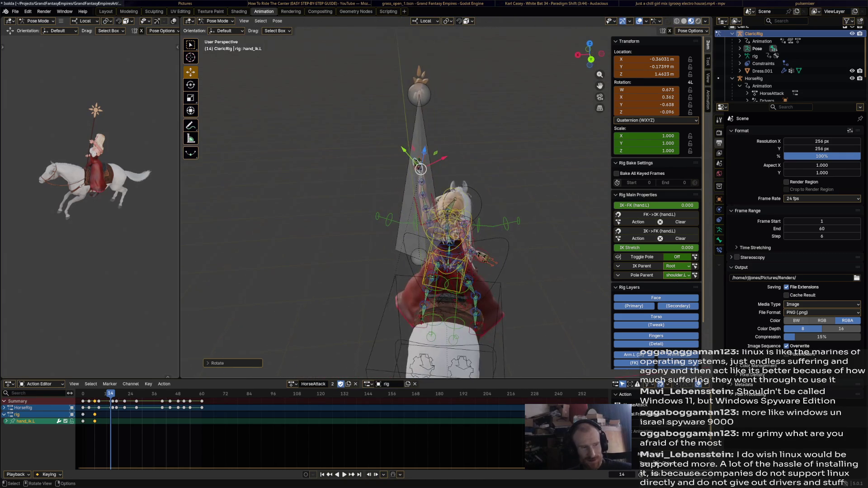
click(448, 211)
middle_drag(448, 211, 451, 230)
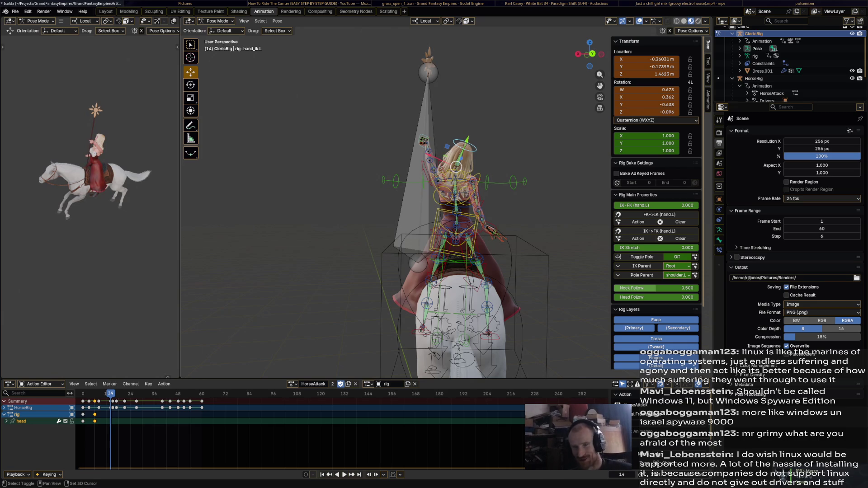
mouse_move(451, 230)
shift+middle_down()
mouse_move(410, 230)
mouse_move(455, 187)
mouse_move(330, 176)
shift+middle_up()
scroll(411, 231, up, 3)
key(r)
key(r)
key(Escape)
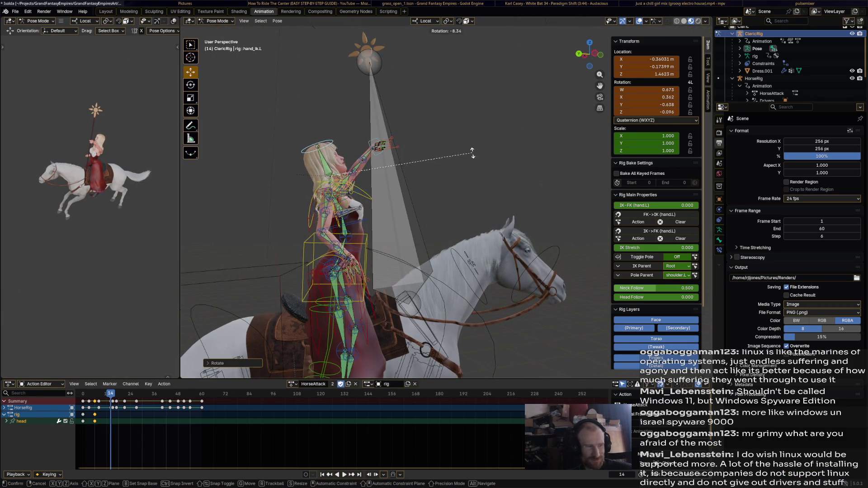
key(a)
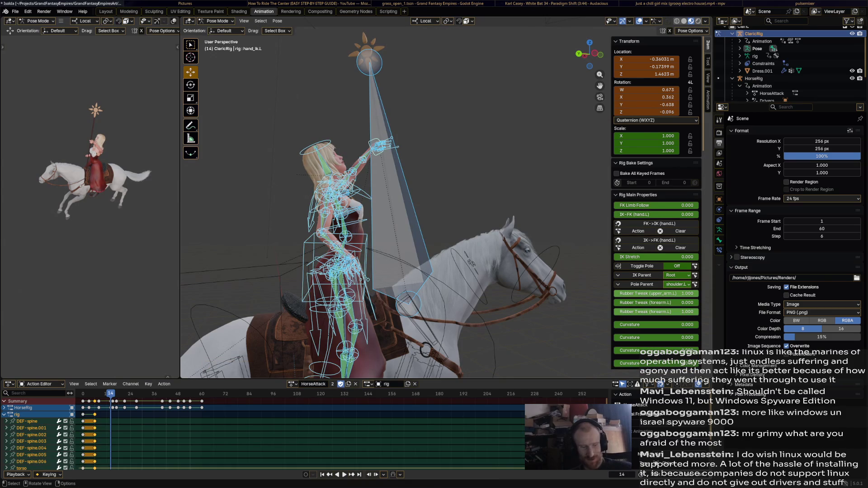
Key the whole rider pose at frame 14, play back, and rotate her torso at frame 18.
key(i)
key(space)
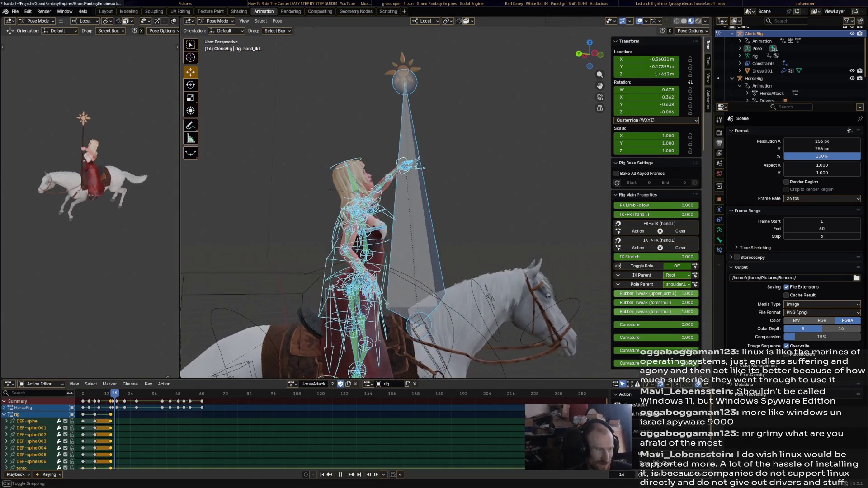
scroll(380, 203, up, 3)
mouse_move(380, 204)
middle_down()
mouse_move(366, 224)
mouse_move(461, 203)
middle_up()
click(354, 224)
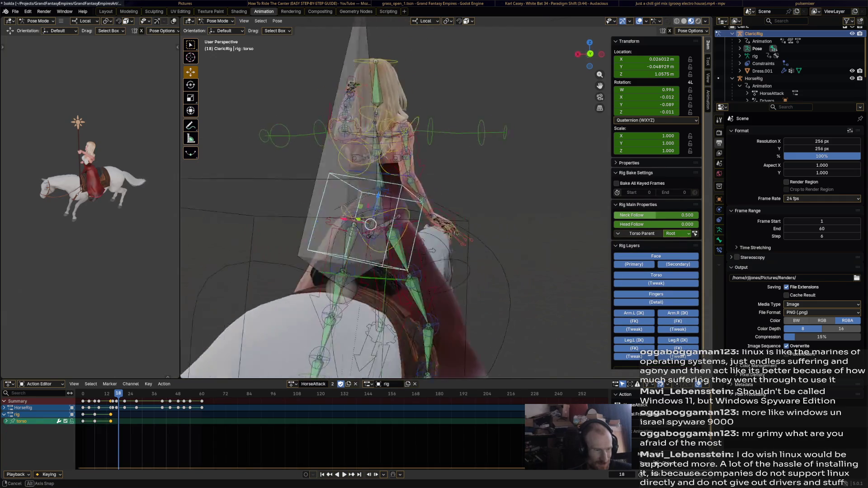
key(r)
click(472, 200)
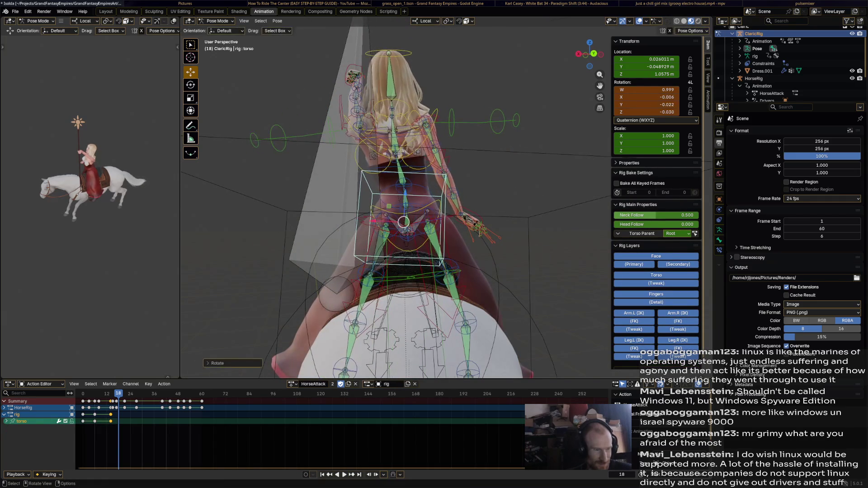
Shift the torso into its new frame-18 position and begin moving the left hand controller.
middle_drag(472, 200, 407, 204)
key(g)
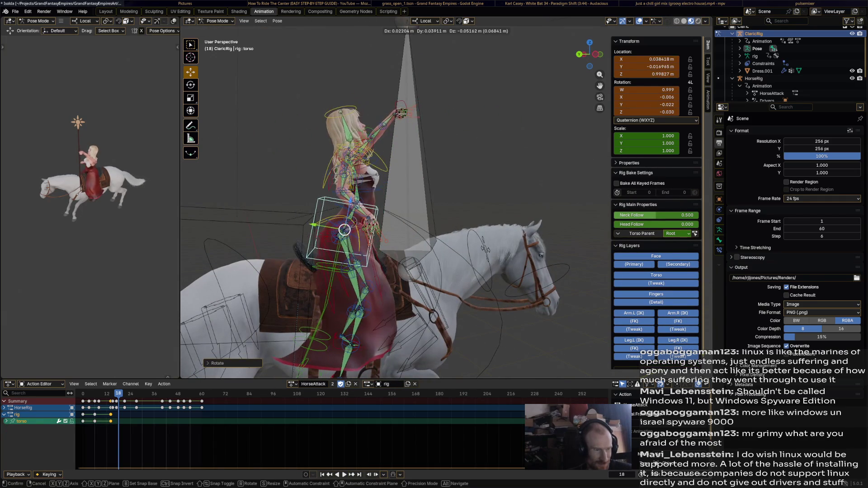
click(347, 225)
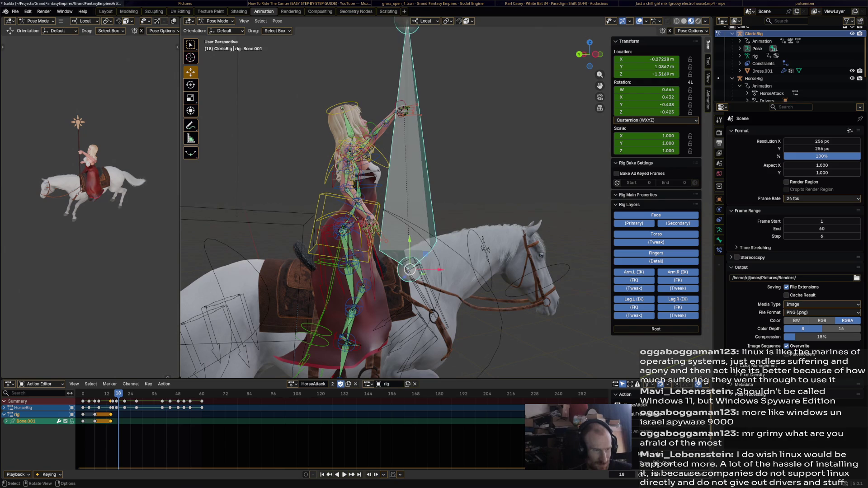
click(400, 109)
key(g)
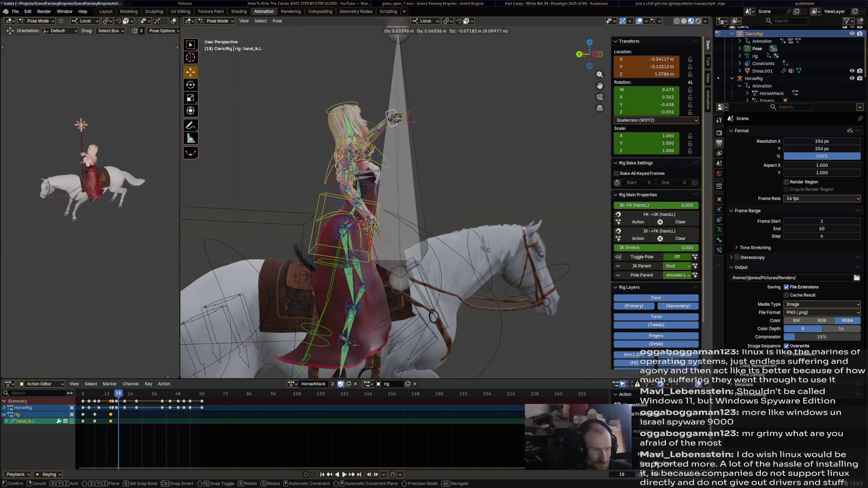
Settle the left hand, then move and rotate the rider's right hand controller into a new pose.
click(388, 121)
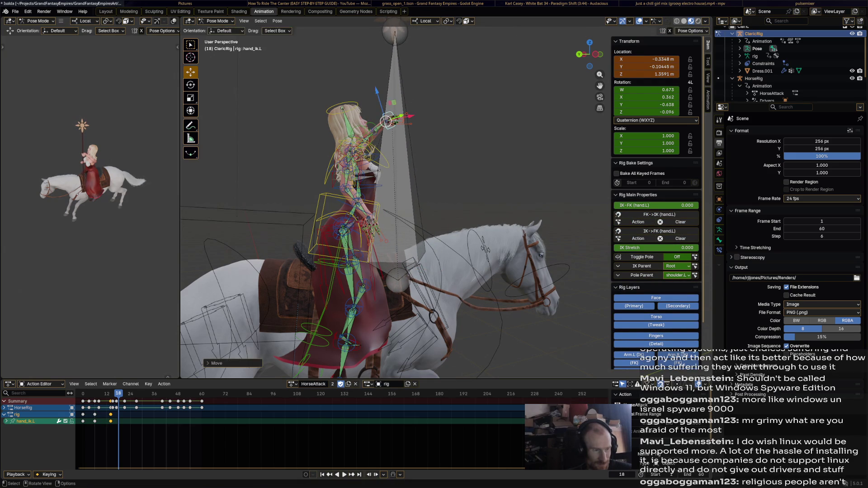
click(369, 216)
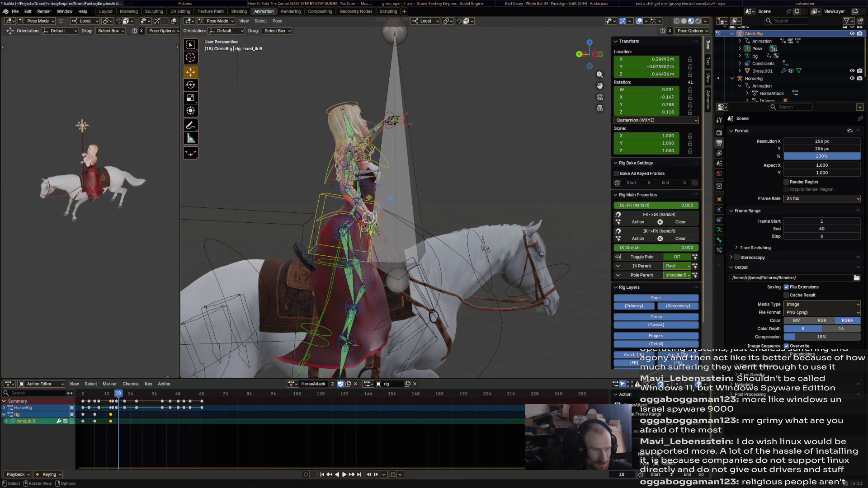
key(g)
click(381, 204)
key(r)
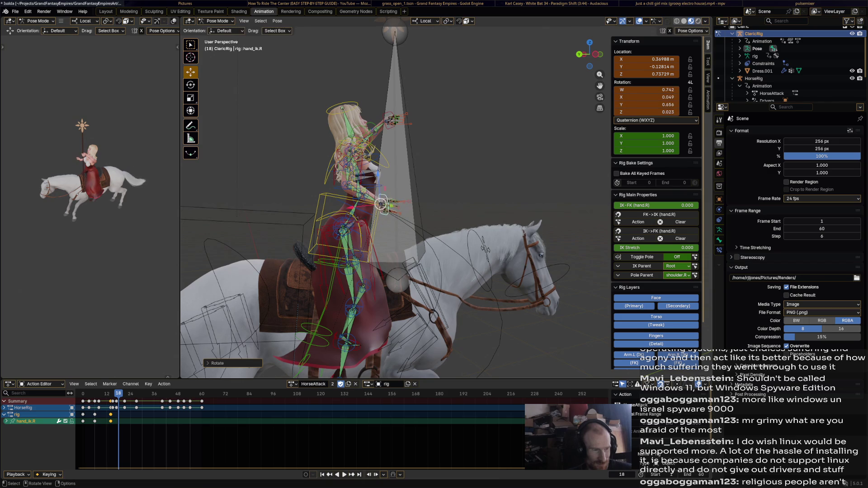
click(384, 203)
middle_drag(383, 204, 411, 149)
key(r)
click(415, 147)
key(r)
click(416, 148)
Refine the right hand's position and rotation from a side view of the rider.
middle_drag(416, 147, 384, 205)
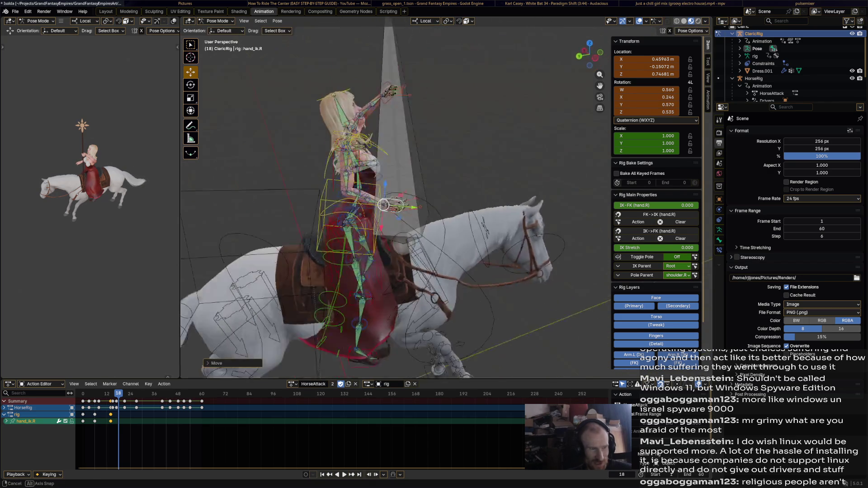
key(r)
click(385, 207)
key(g)
click(389, 215)
middle_drag(389, 215, 389, 213)
key(r)
click(389, 213)
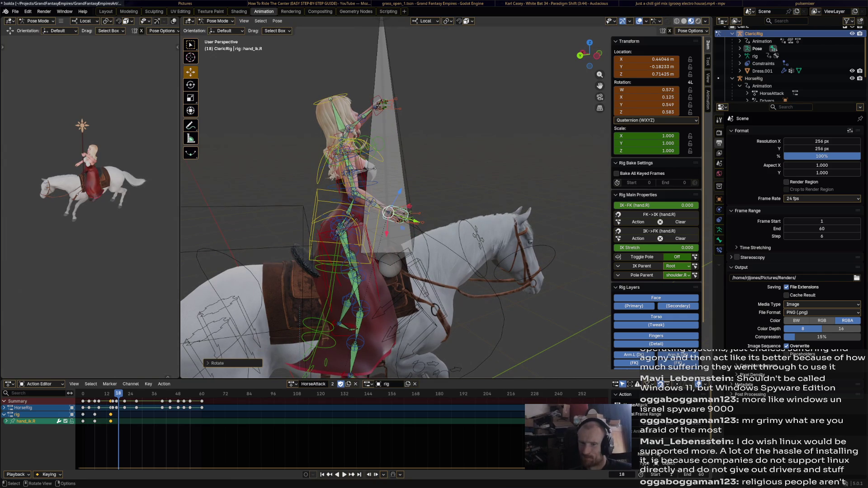
Turn the rider's head bone and reposition her hand_ik.L control.
mouse_move(388, 213)
middle_down()
mouse_move(395, 200)
mouse_move(389, 207)
middle_up()
click(368, 126)
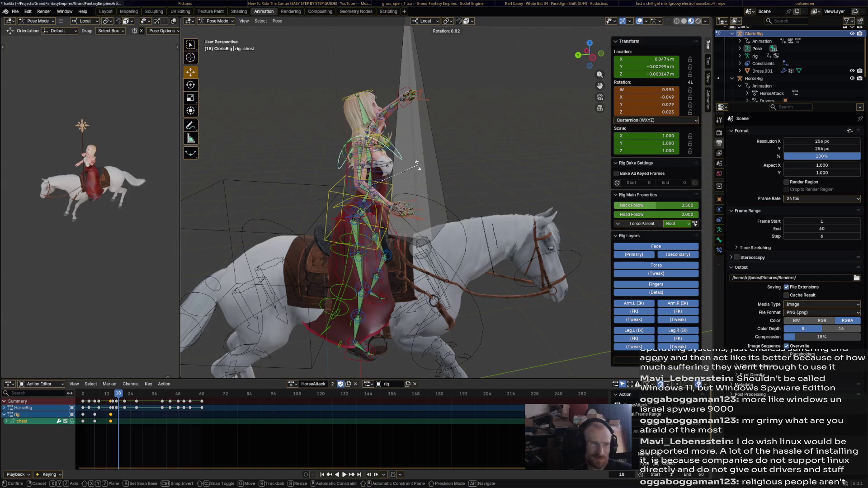
key(r)
click(368, 127)
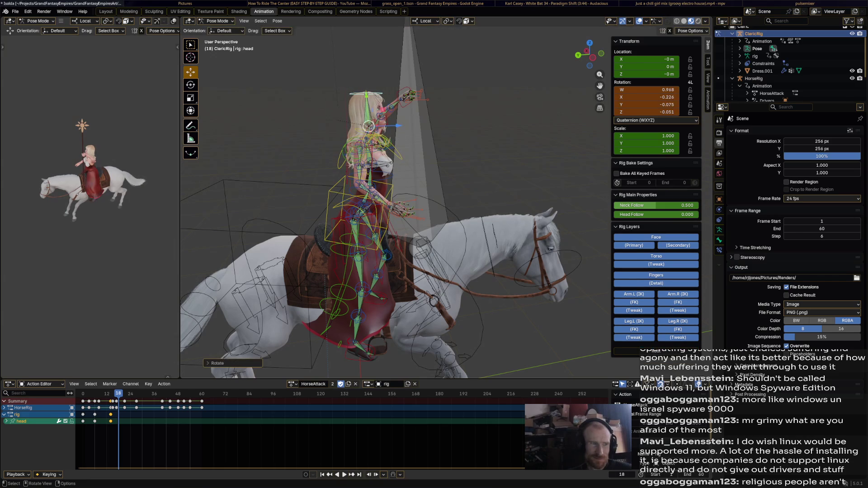
click(408, 95)
key(g)
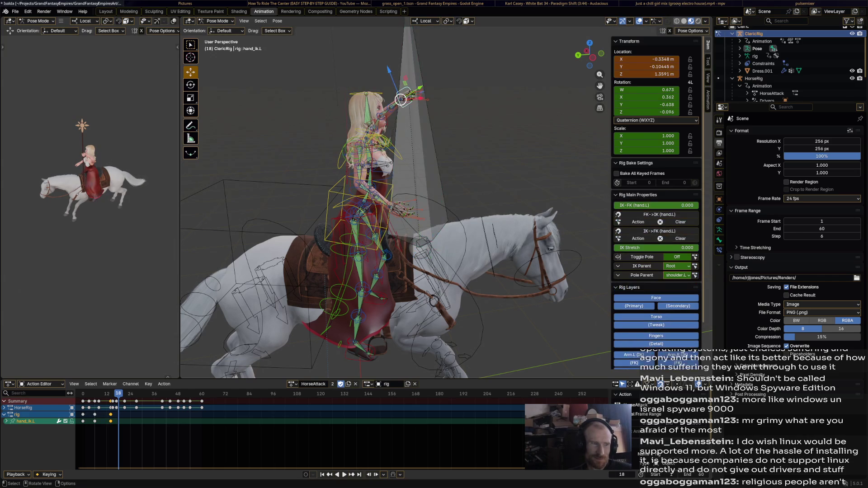
click(407, 94)
Key every bone of the rider rig at frame 18 and preview the animation.
key(a)
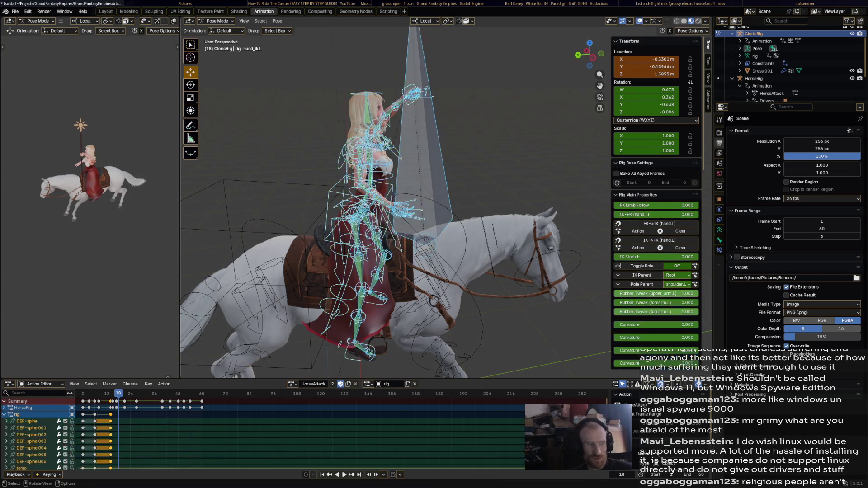
key(i)
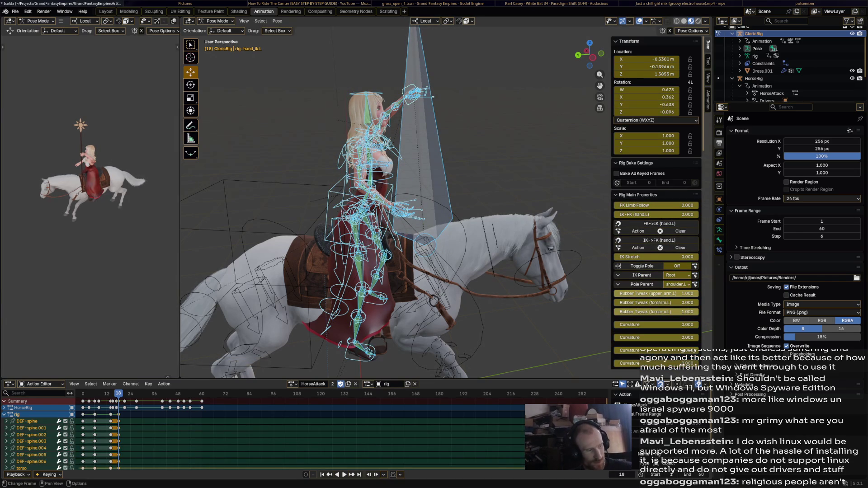
key(space)
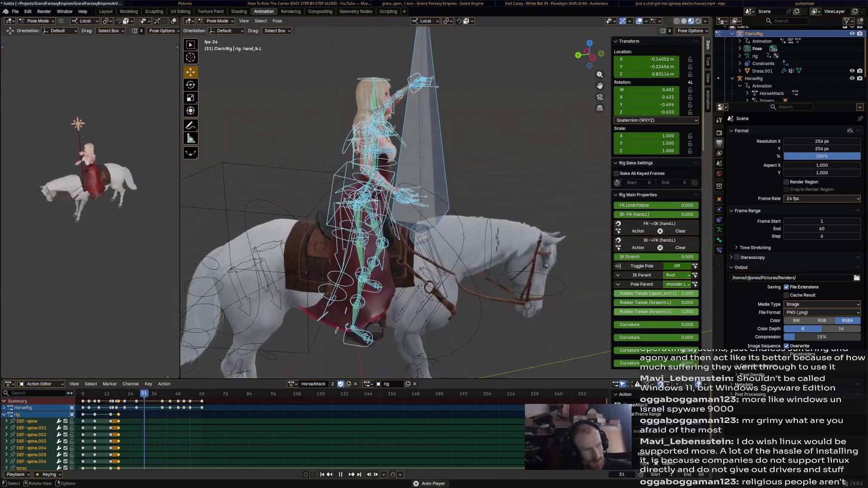
Stop playback and paste the copied rider pose keys at frame 60 in HorseAttack.
key(space)
key(space)
key(space)
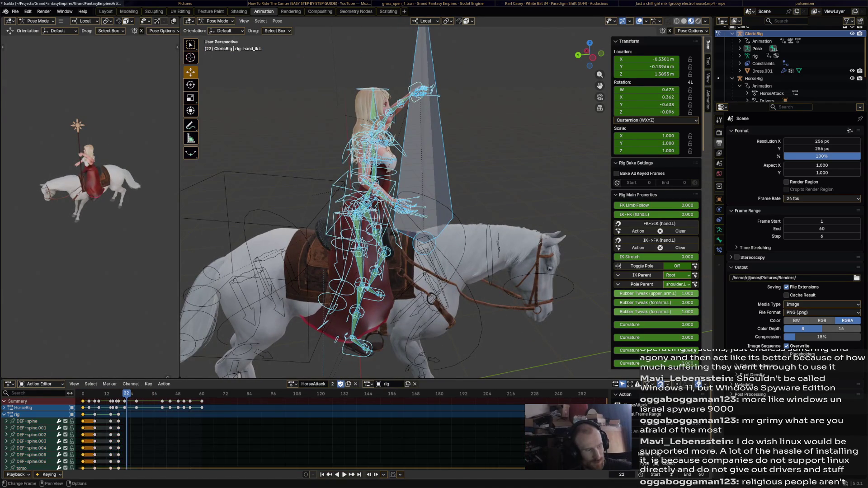
key(space)
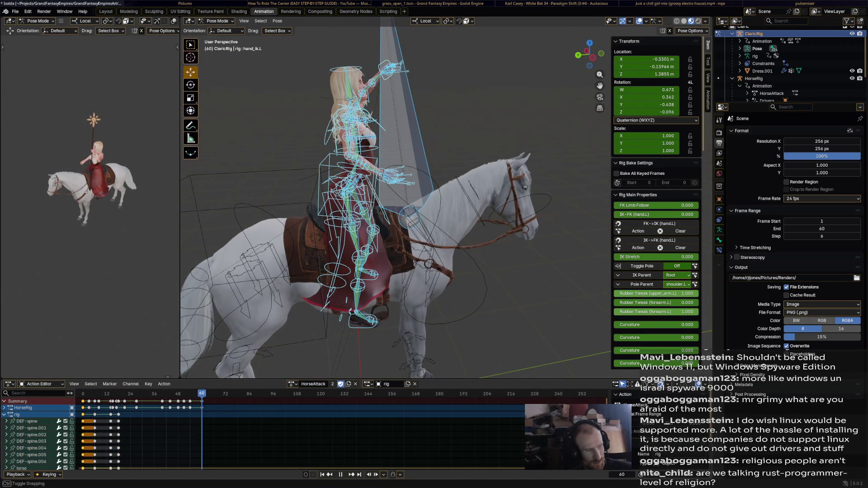
key(space)
key(ctrl+v)
Shift the selected keys ten frames later, play back the timing and clear the bone selection.
click(120, 394)
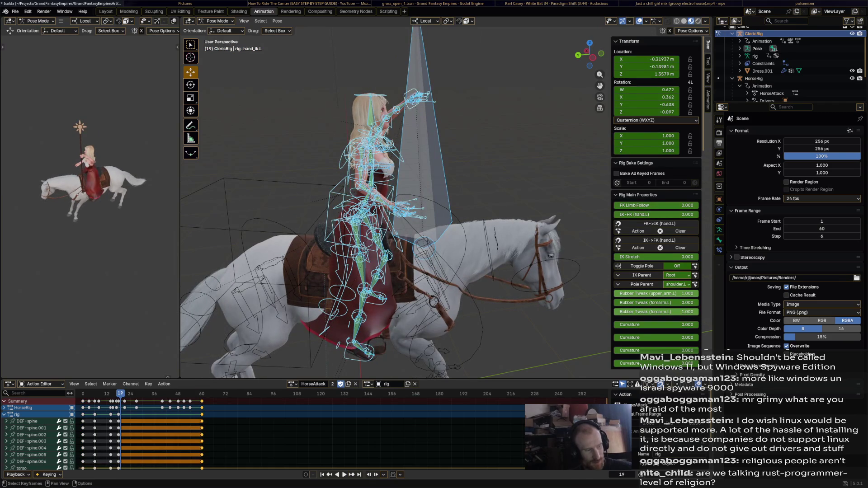
key(g)
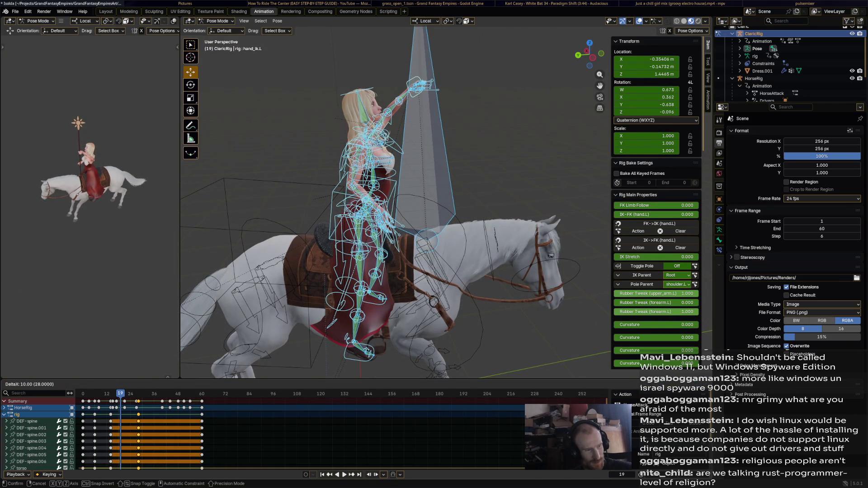
key(Return)
key(space)
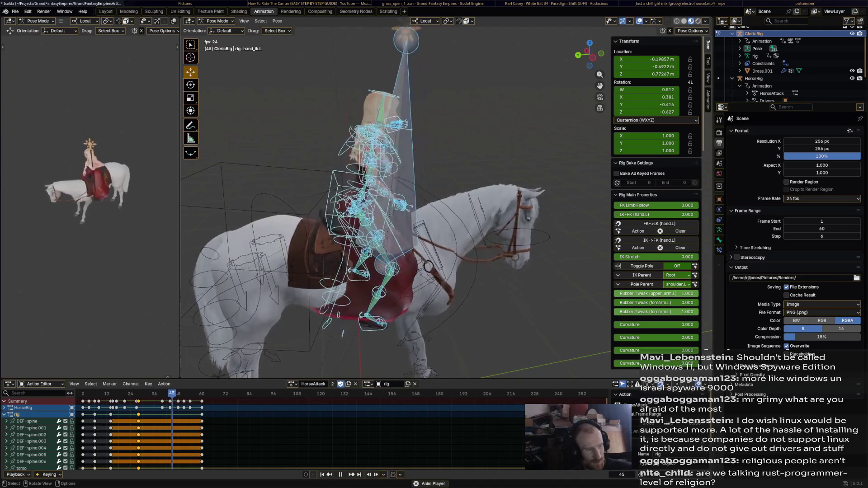
middle_drag(394, 204, 421, 204)
scroll(394, 204, down, 5)
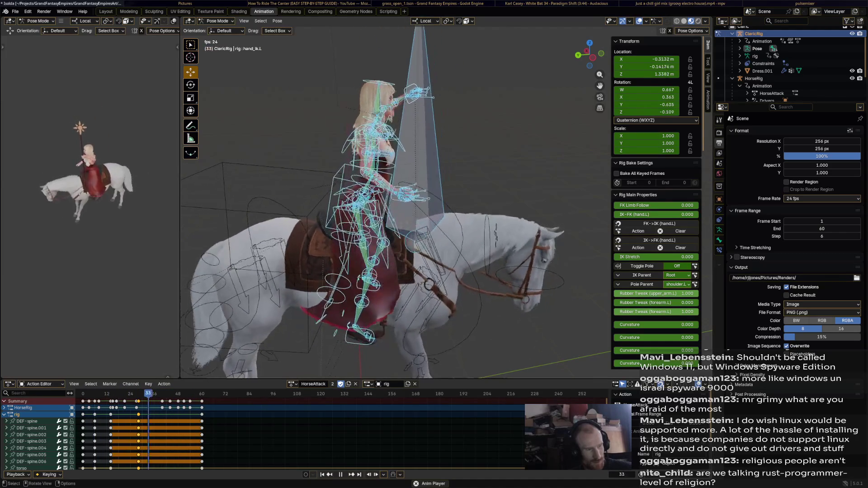
key(alt+a)
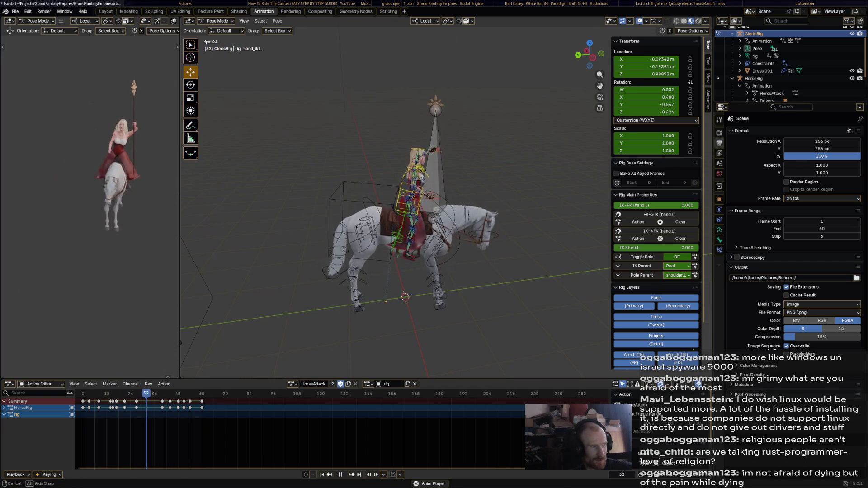
Select all rider bones, save Isolda.blend, then preview the animation from a side view.
key(Escape)
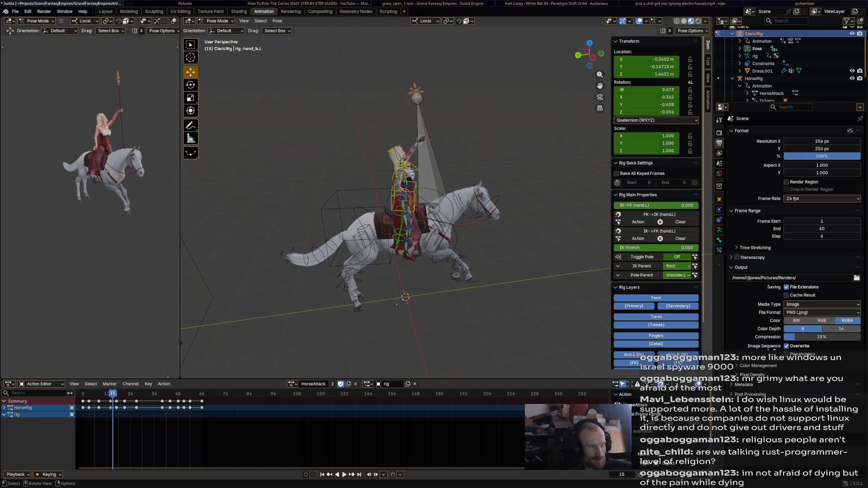
key(a)
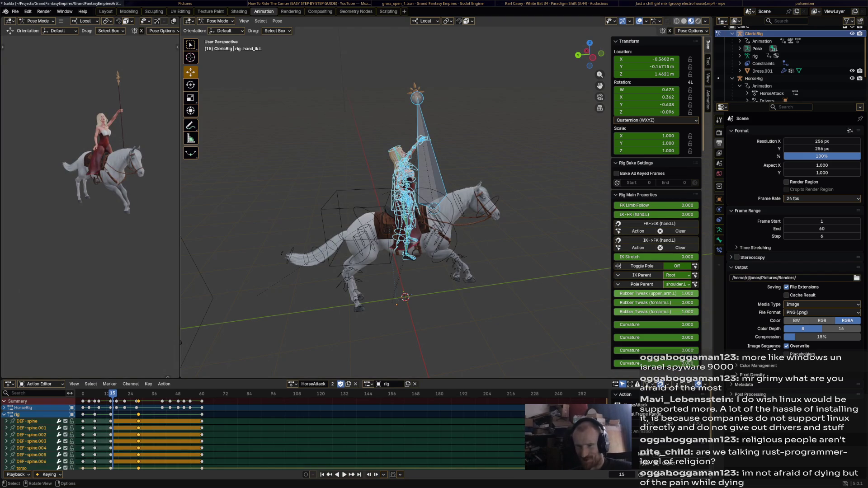
key(ctrl+s)
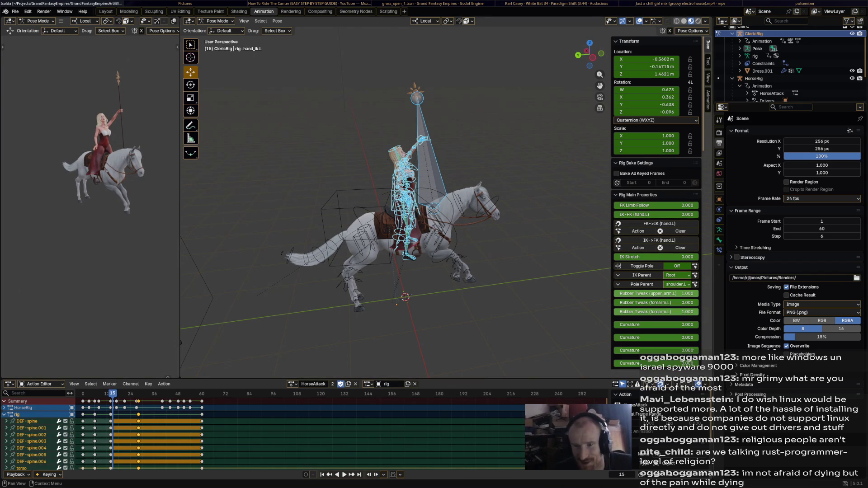
key(alt+a)
mouse_move(393, 204)
middle_down()
mouse_move(421, 204)
mouse_move(394, 190)
mouse_move(391, 177)
middle_up()
scroll(394, 203, up, 3)
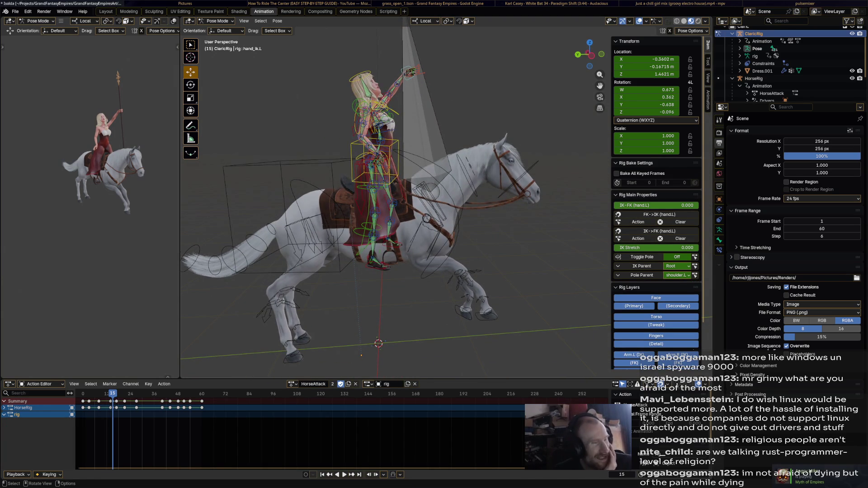
key(space)
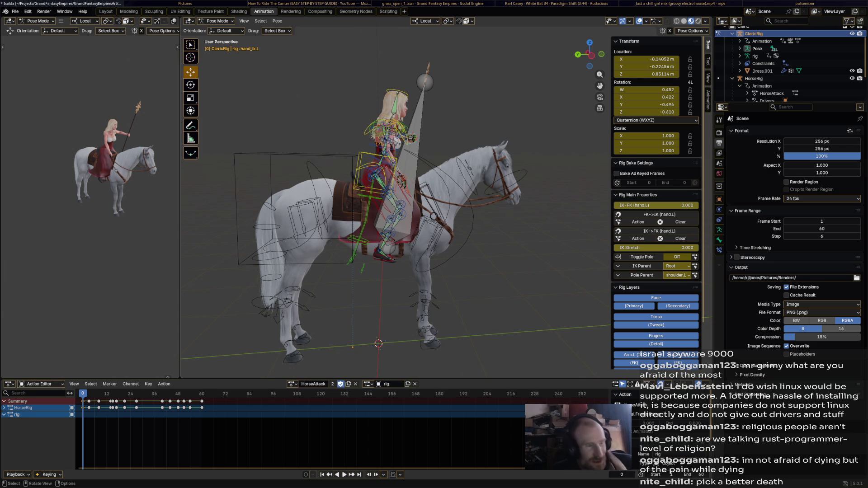
Save the file and assign the HorseIdle action to the rider rig.
key(ctrl+s)
click(292, 384)
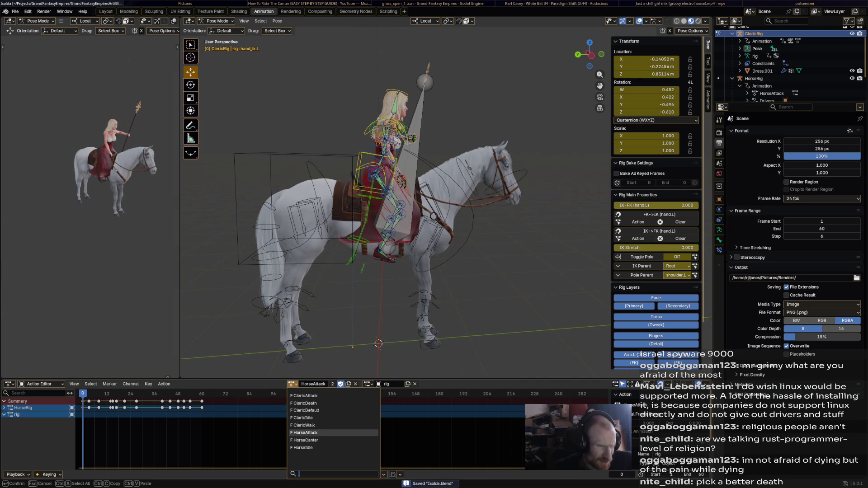
click(302, 448)
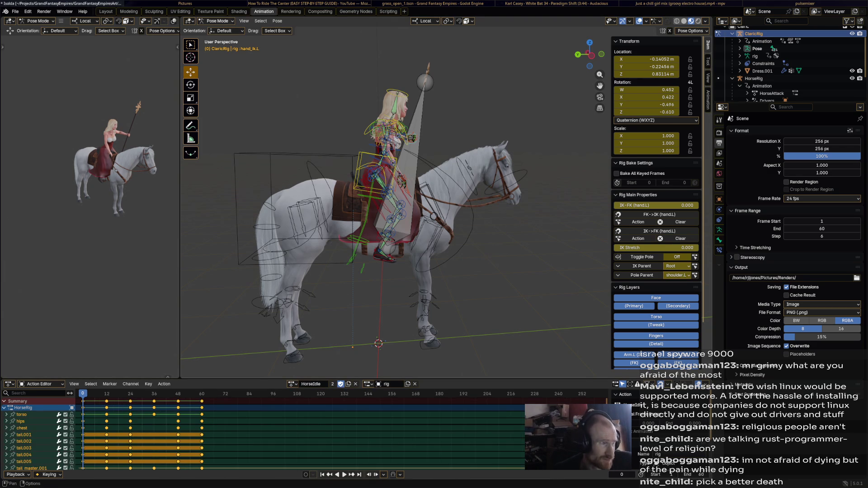
Switch to Object Mode, select the HorseRig and put it into Pose Mode.
key(ctrl+Tab)
click(753, 79)
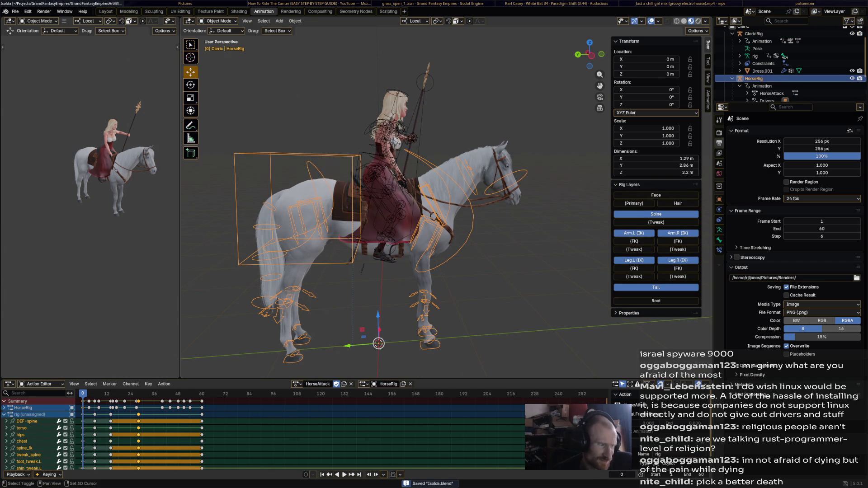
click(4, 415)
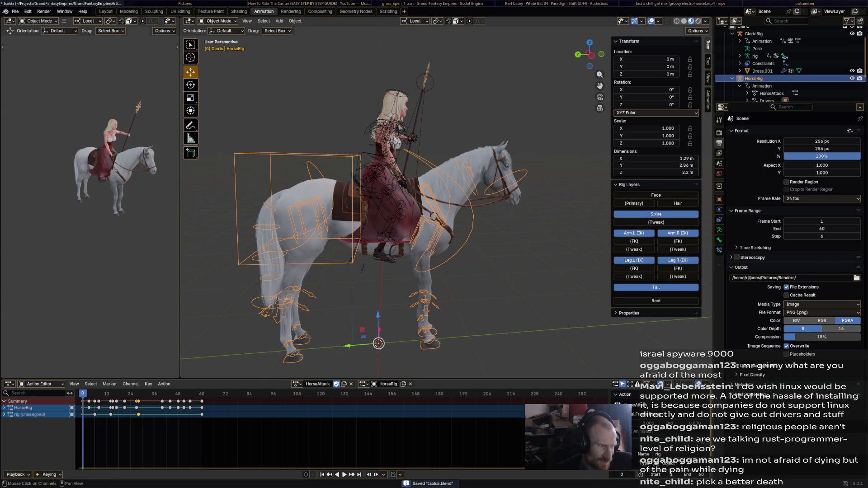
key(a)
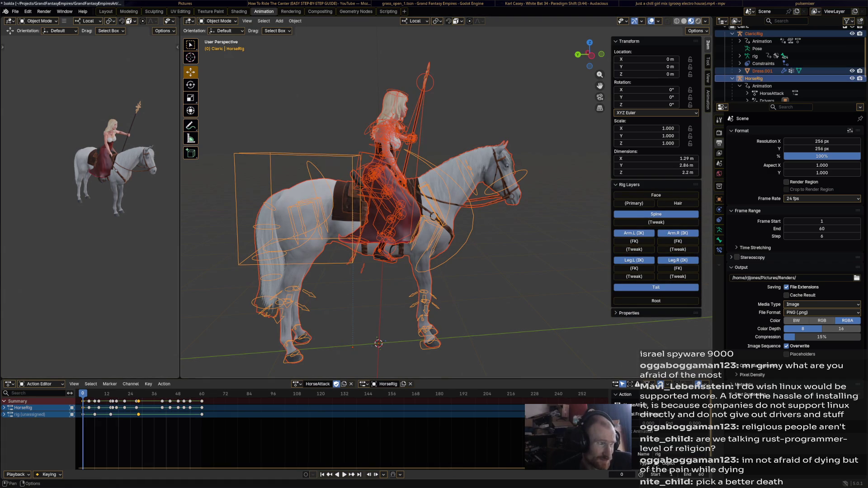
click(218, 21)
click(220, 29)
shift+middle_drag(380, 203, 377, 178)
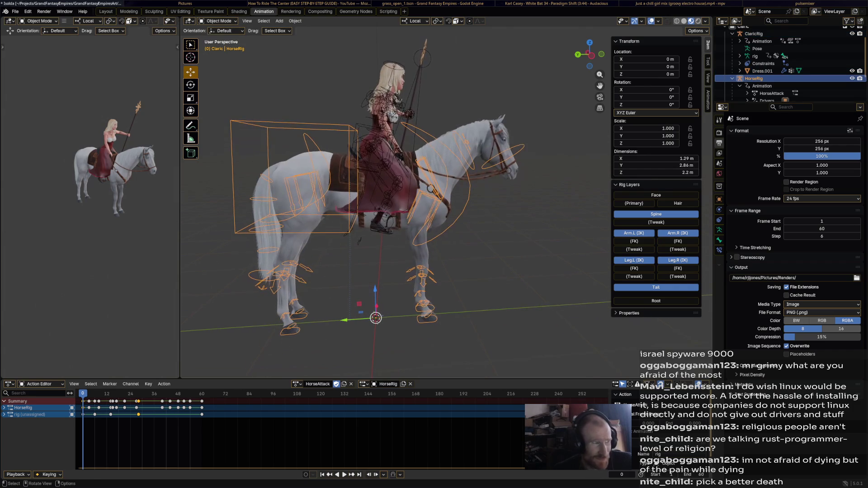
click(217, 21)
click(219, 45)
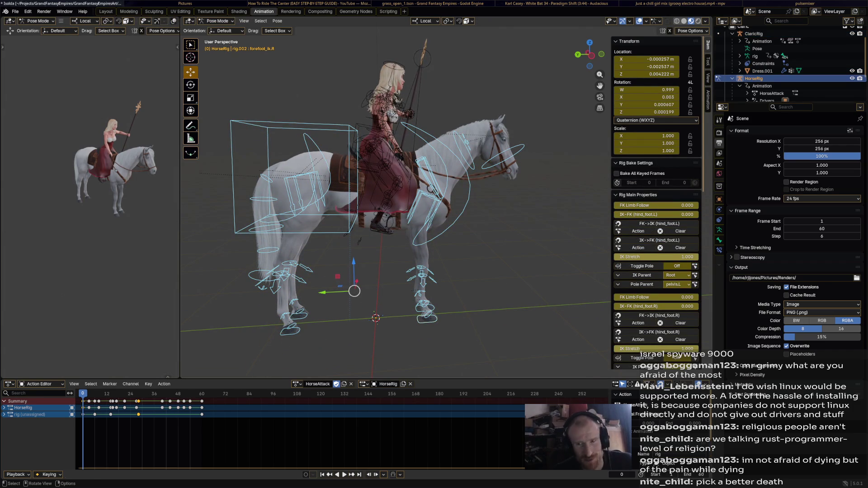
Save the file and review the horse rig's action list without changing it.
key(ctrl+s)
middle_drag(394, 204, 414, 193)
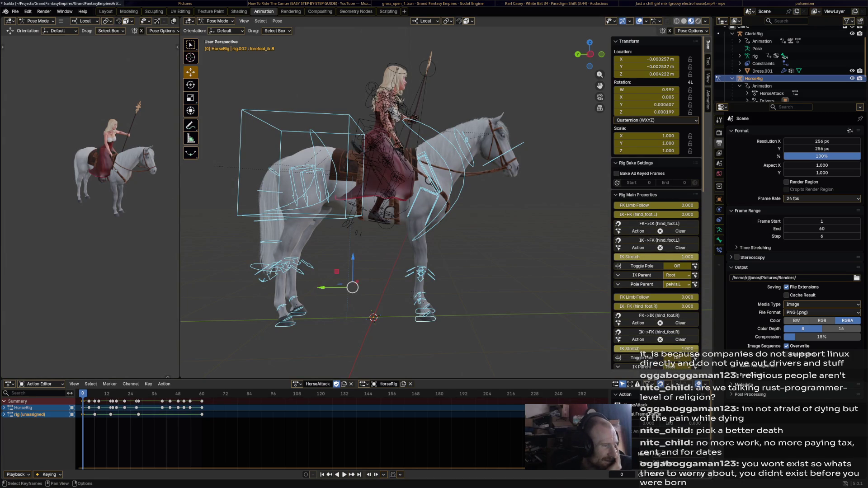
click(299, 384)
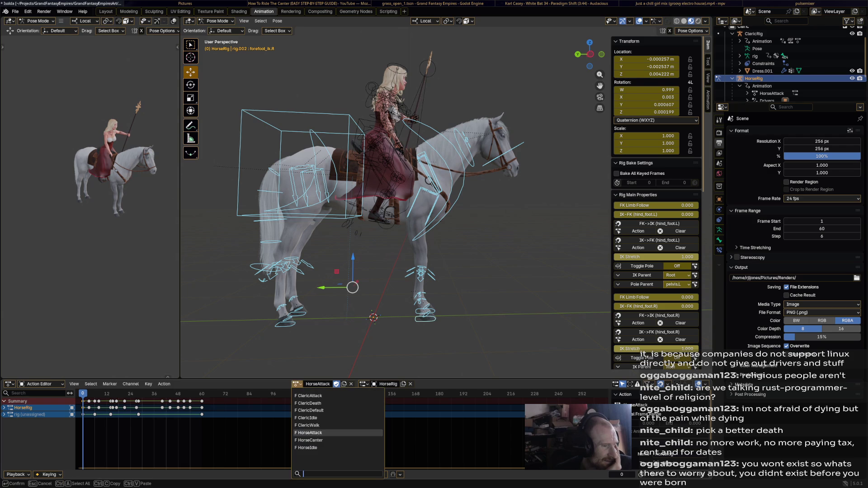
key(Escape)
Duplicate HorseAttack, rename the copy HorseDeath and save the blend file.
click(344, 384)
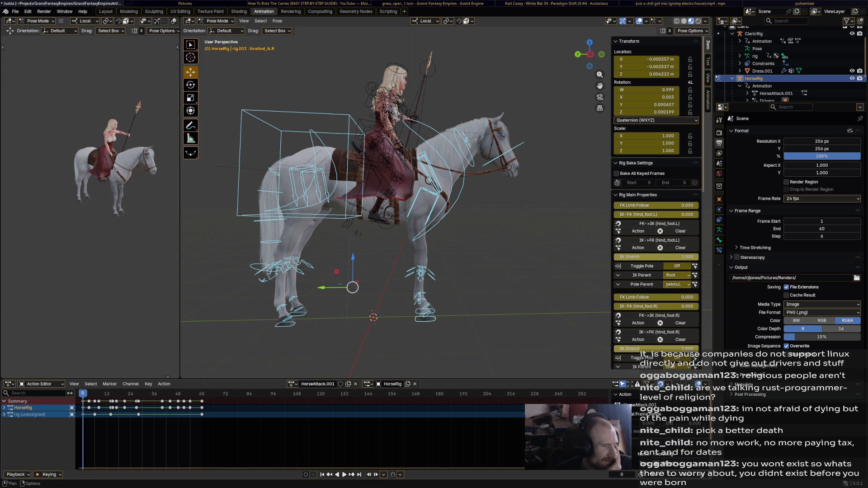
click(318, 384)
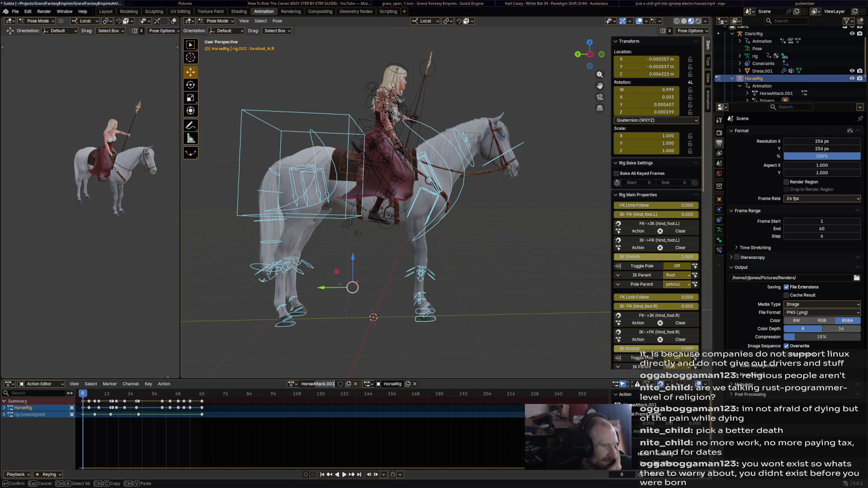
key(Return)
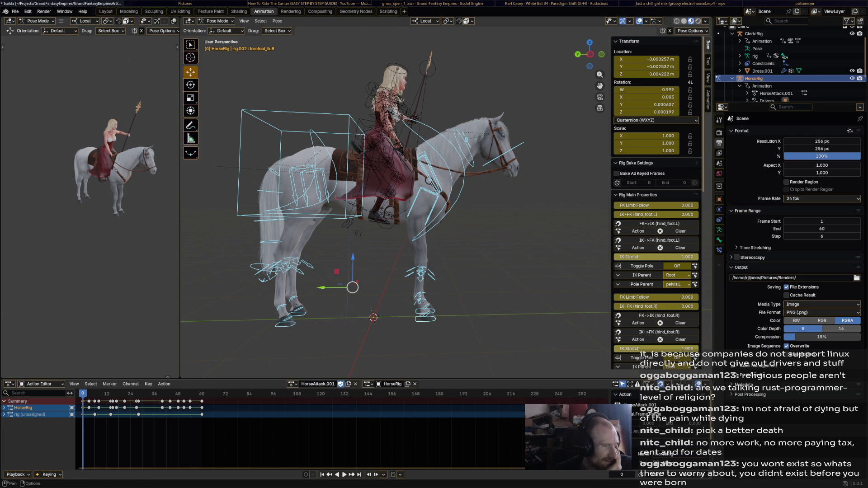
click(317, 384)
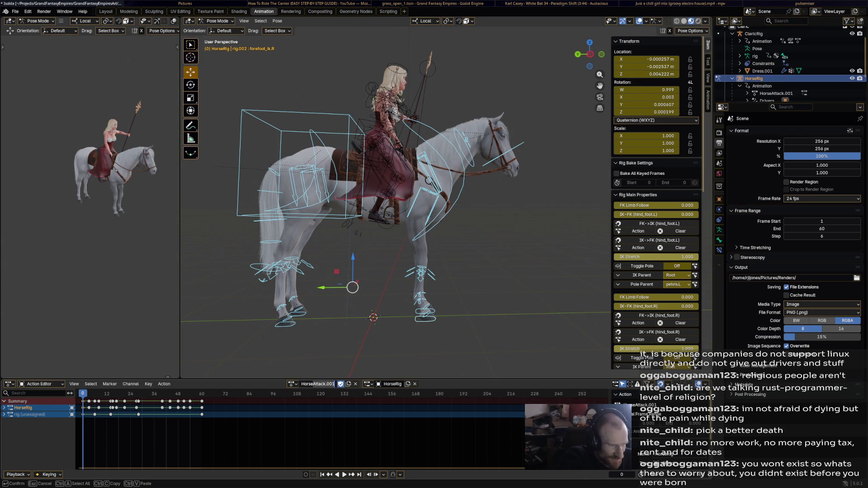
text(HorseDeath)
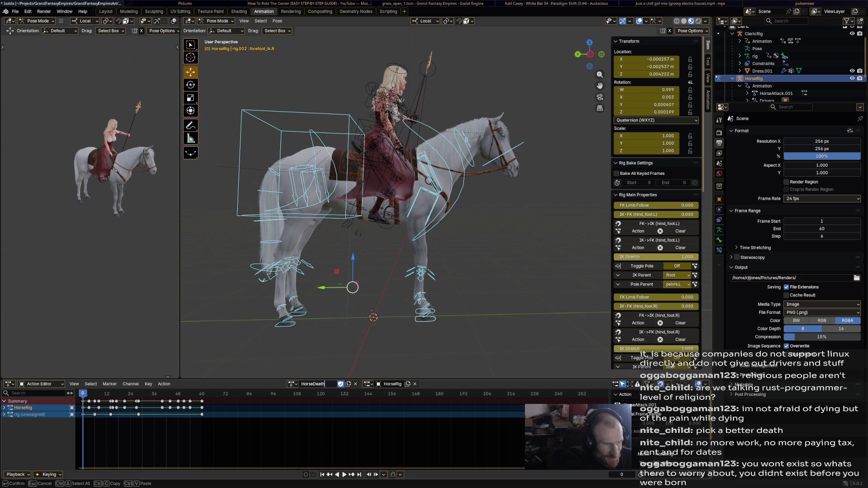
key(Return)
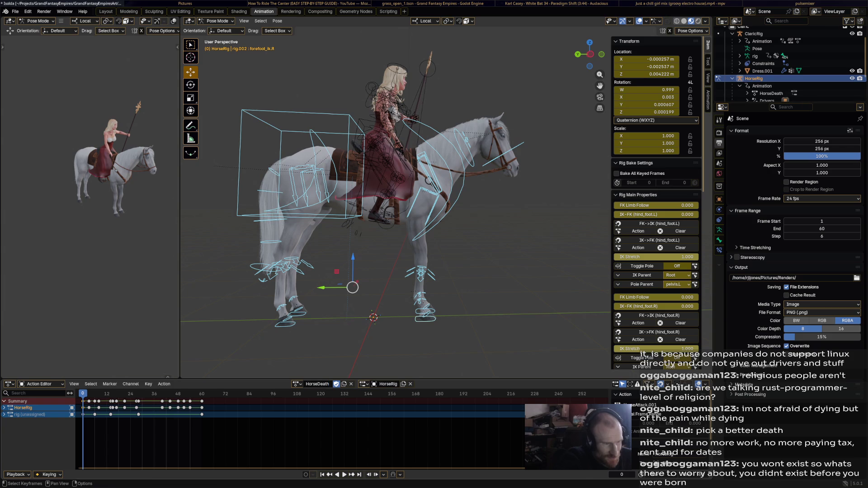
key(ctrl+s)
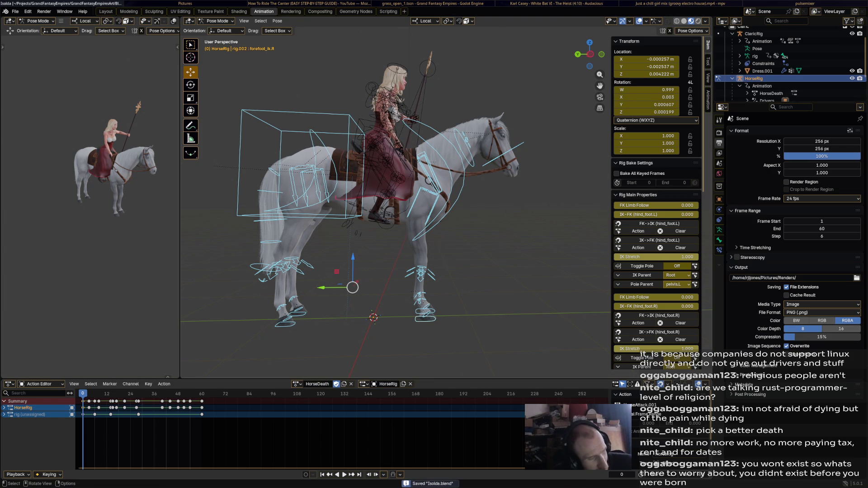
click(296, 384)
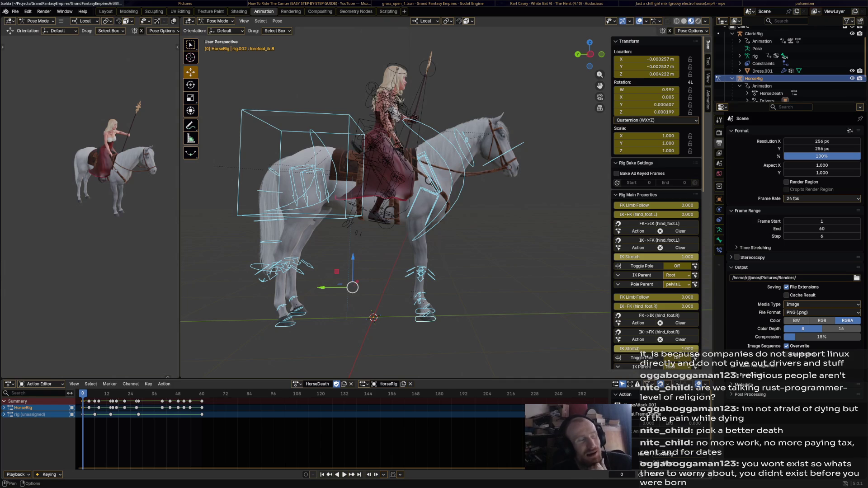
click(297, 384)
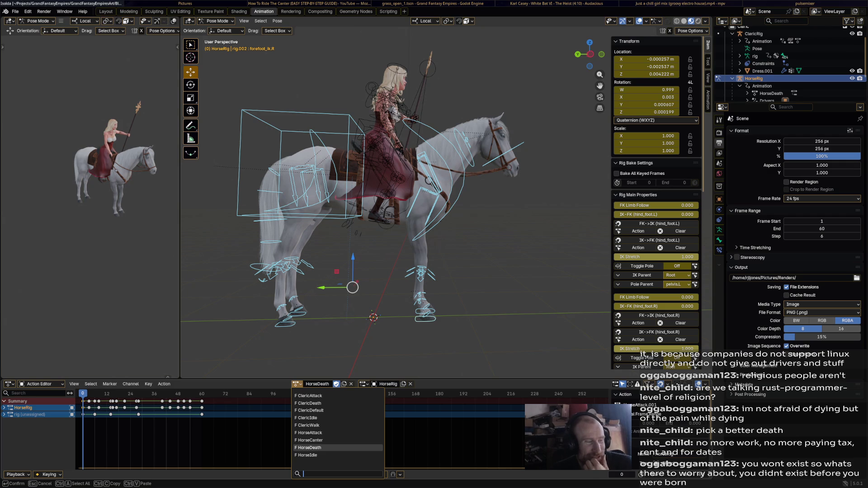
key(Return)
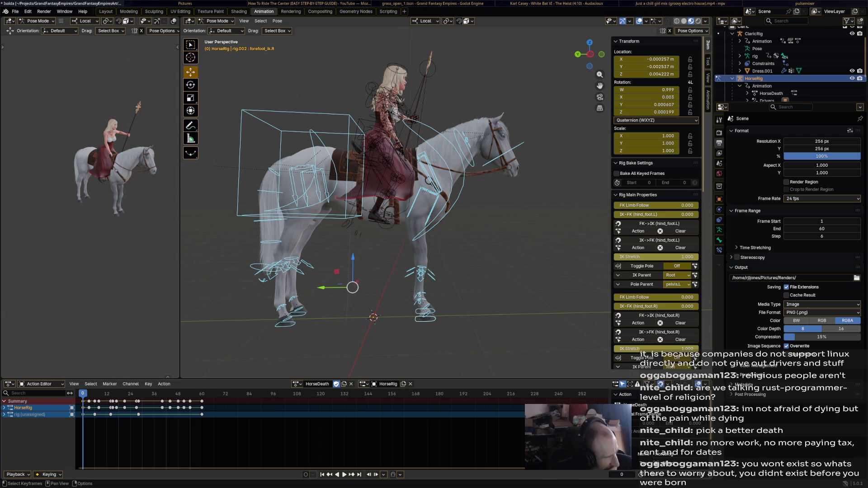
key(a)
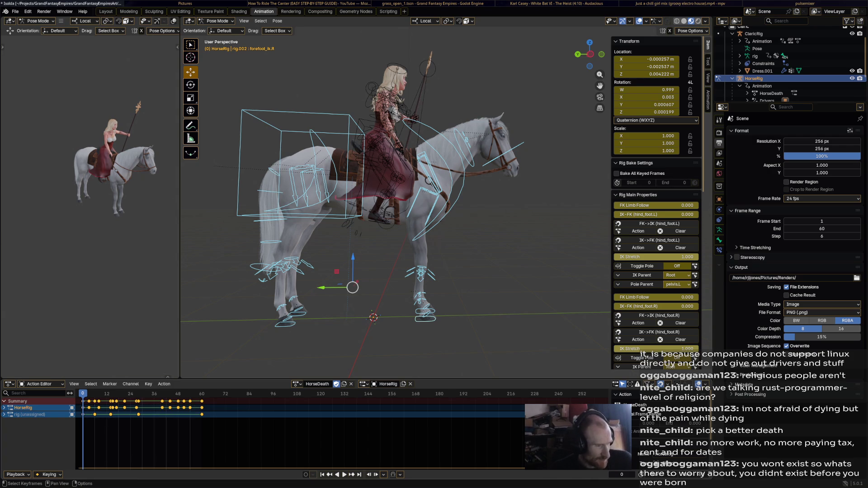
Delete HorseDeath's copied keyframes and save the blend file.
key(x)
key(Return)
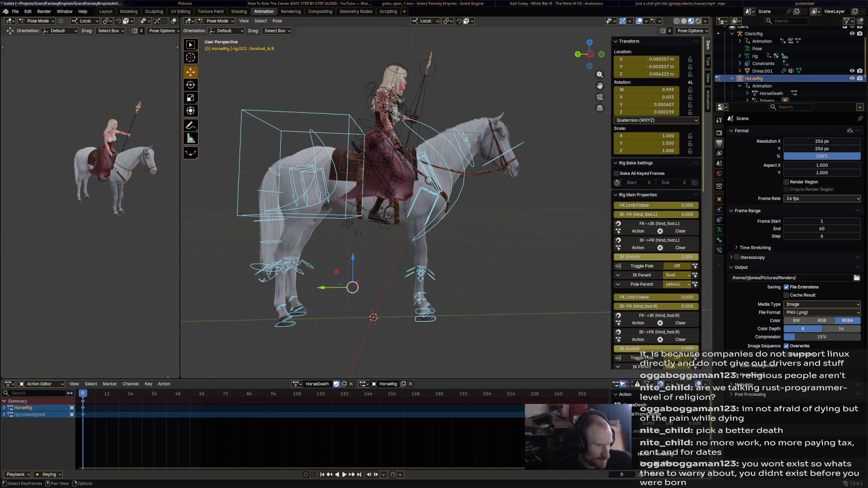
key(ctrl+s)
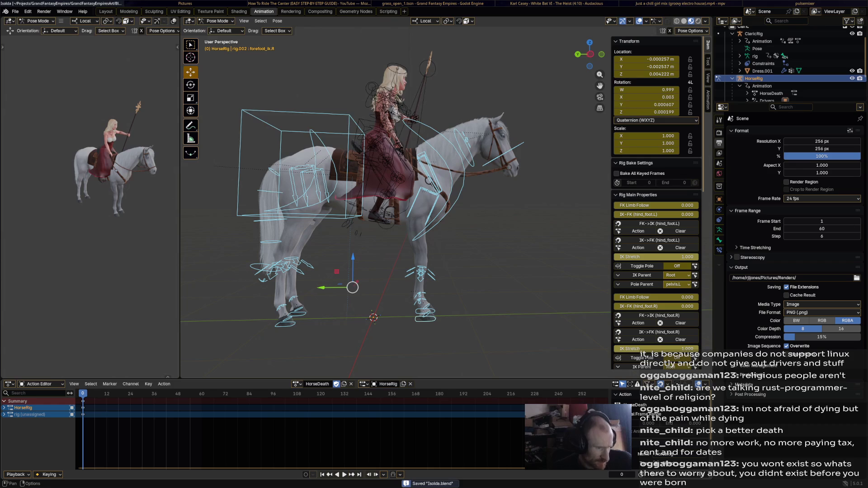
Play the HorseCanter action for reference, then switch back and play HorseDeath.
click(296, 384)
click(309, 441)
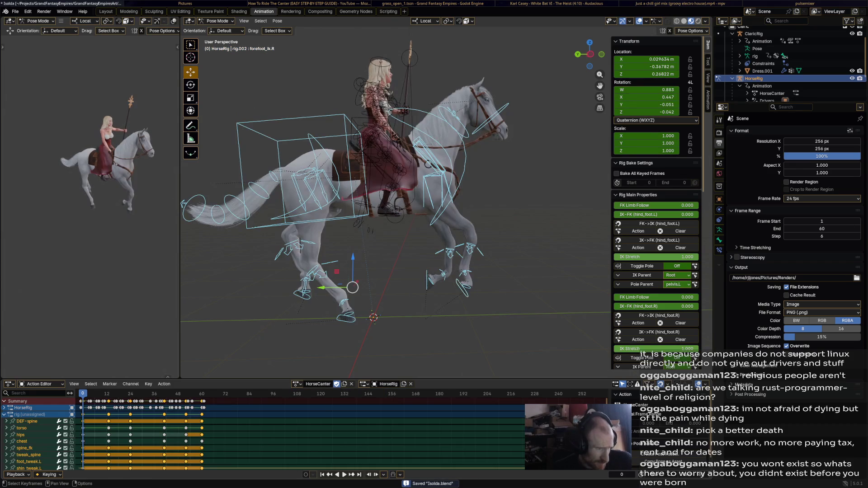
key(space)
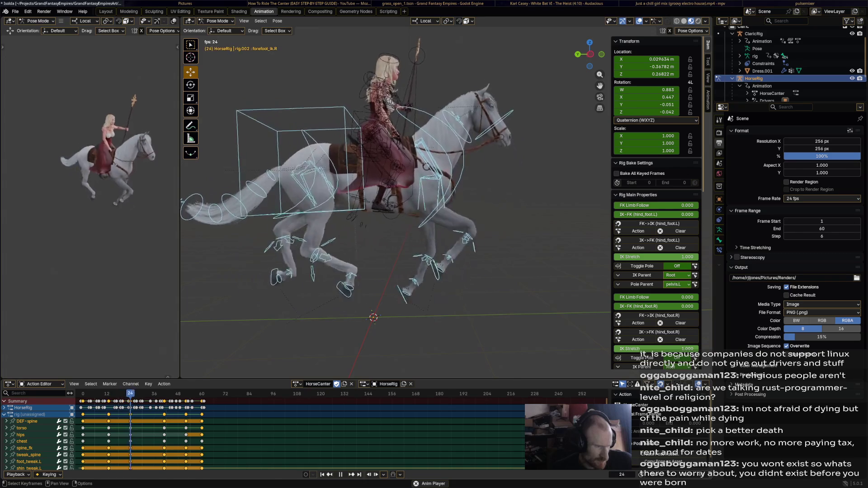
key(space)
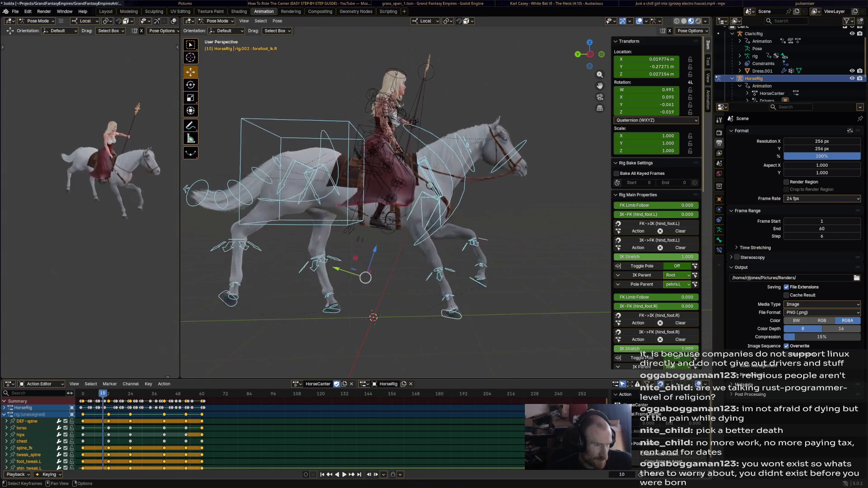
key(Up)
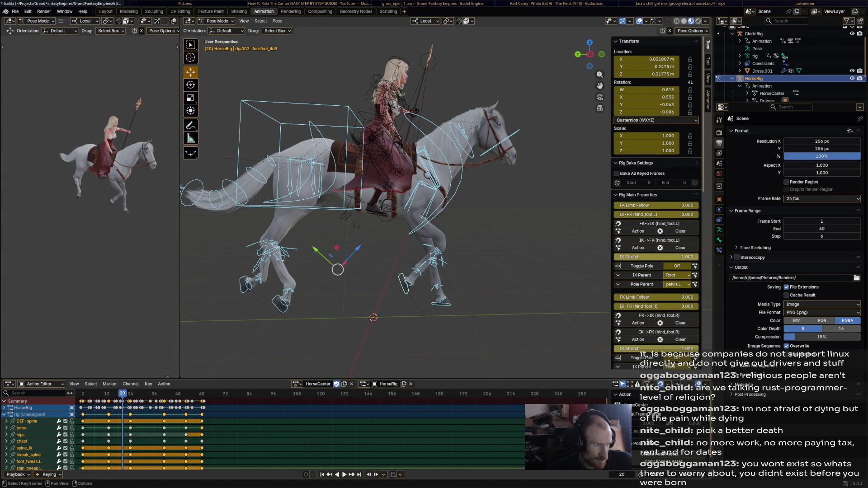
click(299, 384)
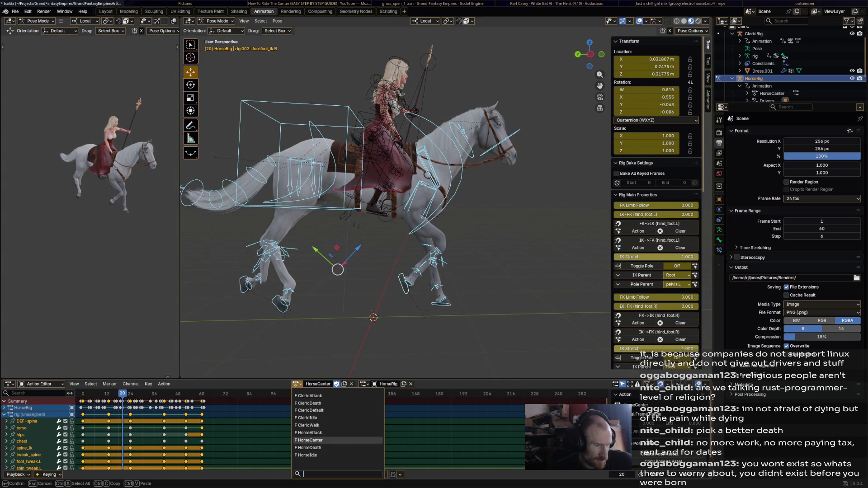
click(340, 448)
key(space)
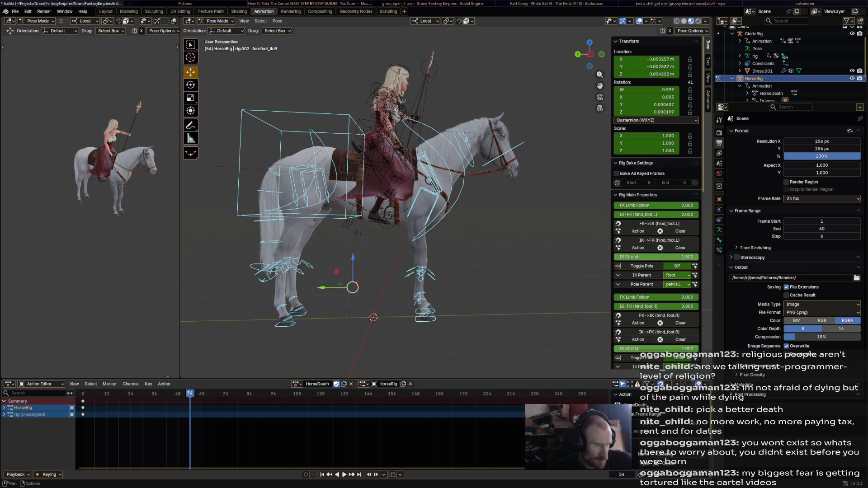
Preview the HorseIdle action, then switch to HorseAttack and play the rearing animation.
click(297, 384)
click(309, 456)
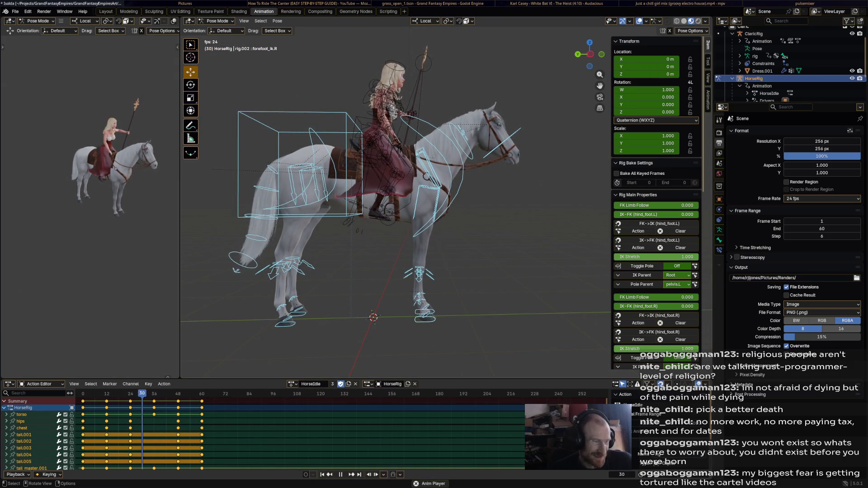
key(space)
click(293, 384)
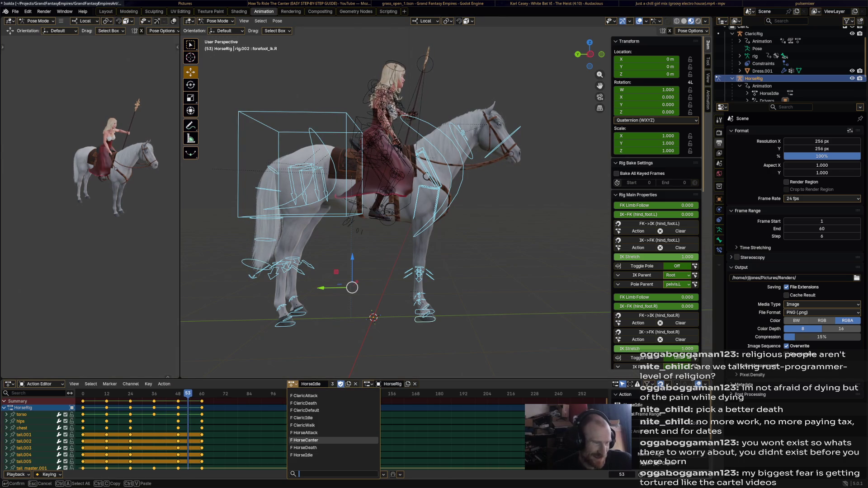
click(304, 433)
key(space)
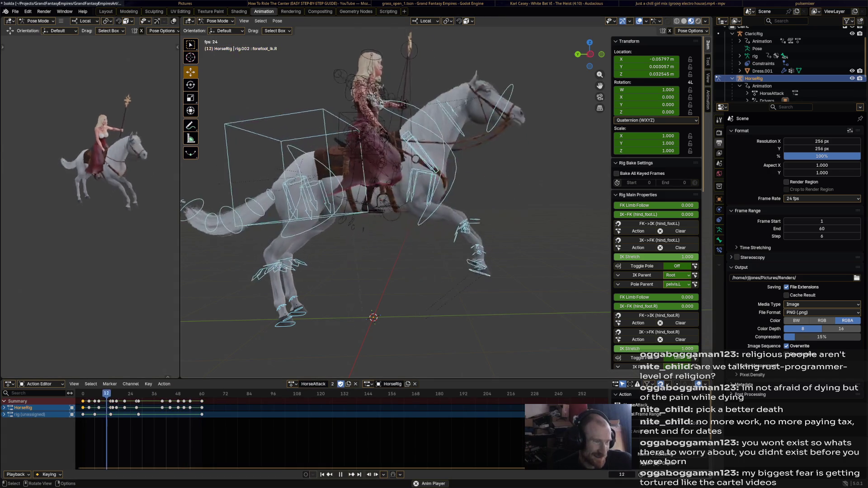
Make HorseDeath the horse rig's action again, play it and save.
key(space)
click(293, 384)
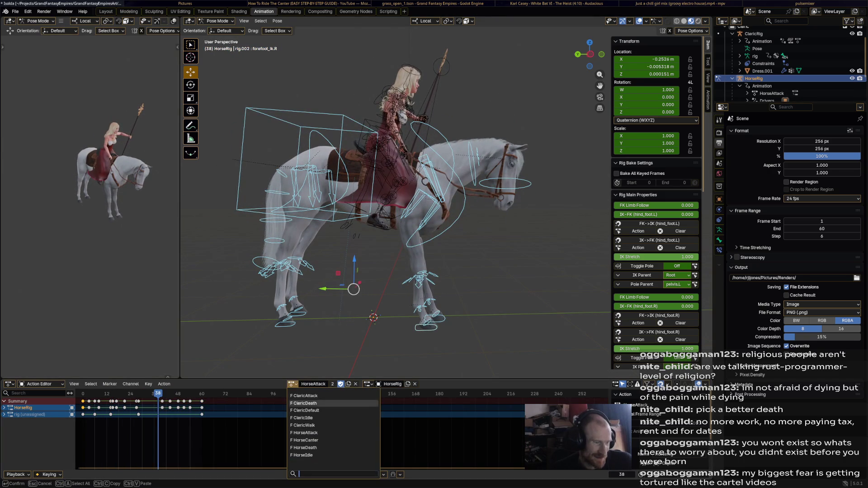
click(304, 448)
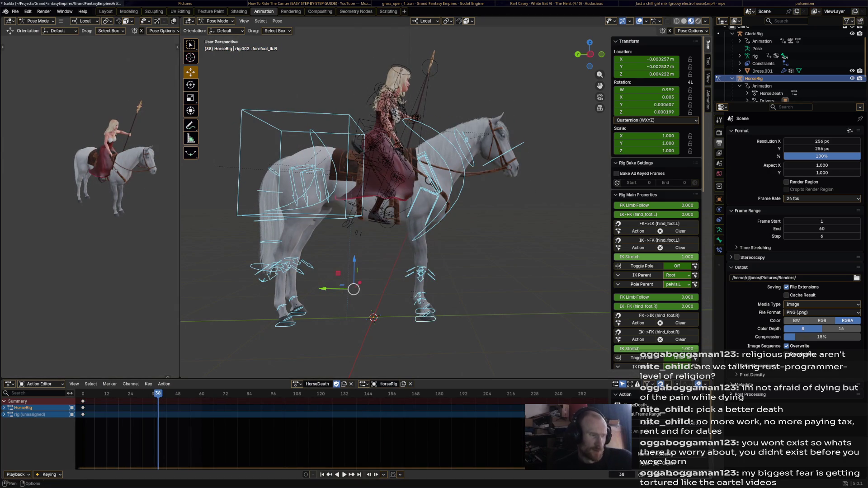
key(space)
key(space)
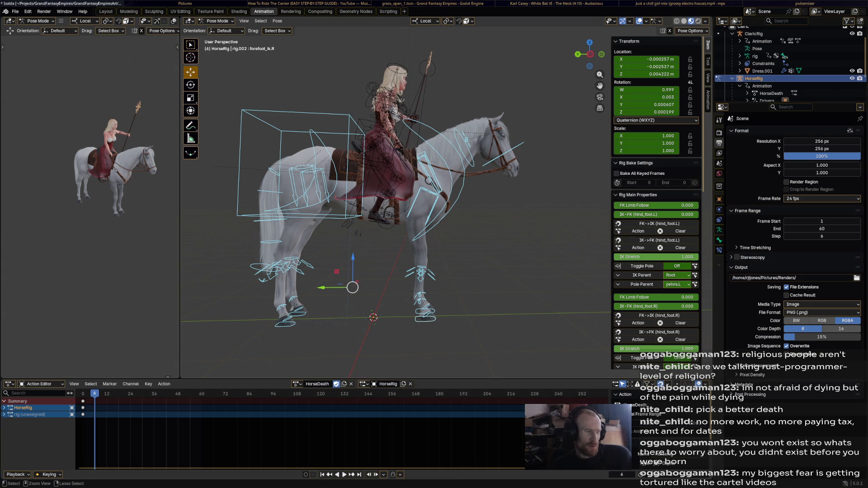
key(ctrl+s)
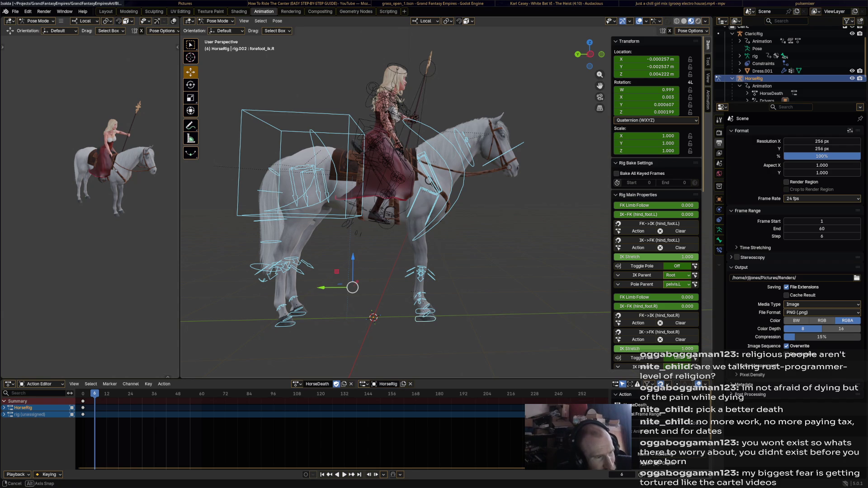
Orbit around the horse, then switch to the browser with the canter video.
middle_drag(394, 203, 488, 203)
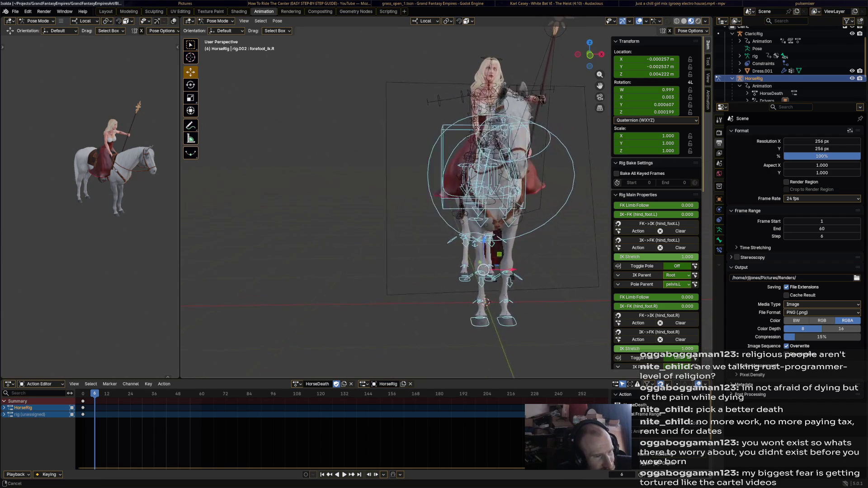
middle_drag(394, 204, 598, 203)
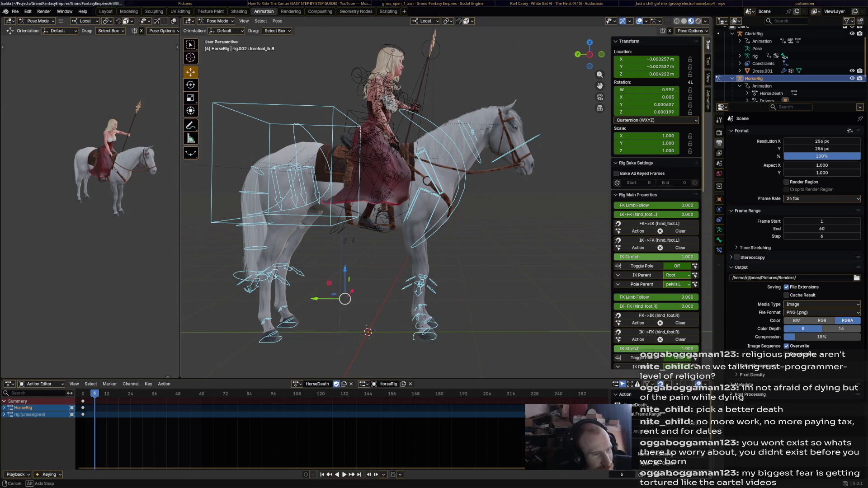
key(alt+Tab)
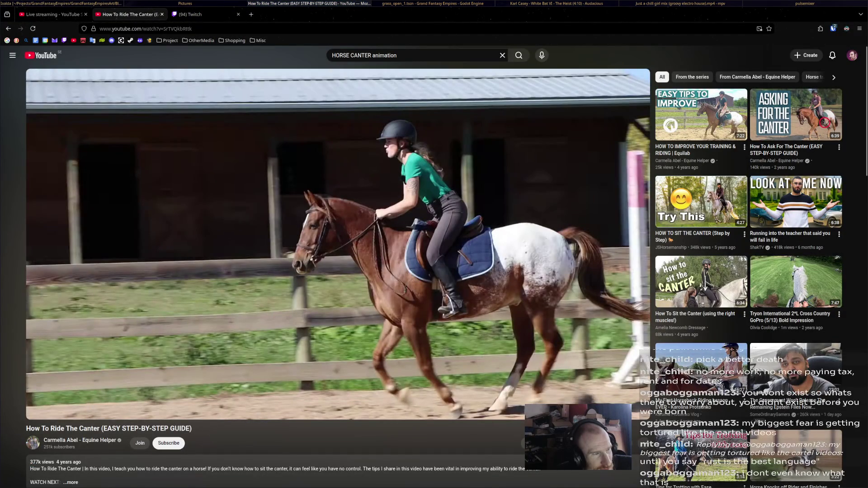
Search YouTube for horse death animations and open the 3D Horse Death Motion Graphics video.
double_click(360, 55)
text(ceath)
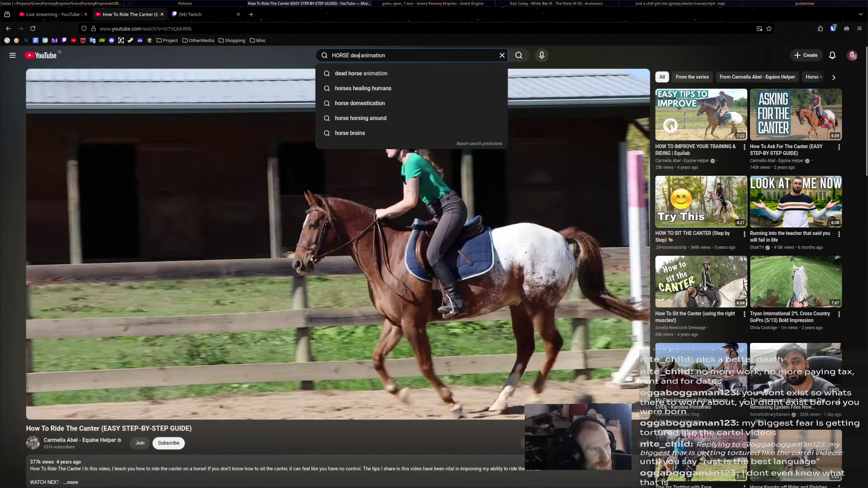
key(Return)
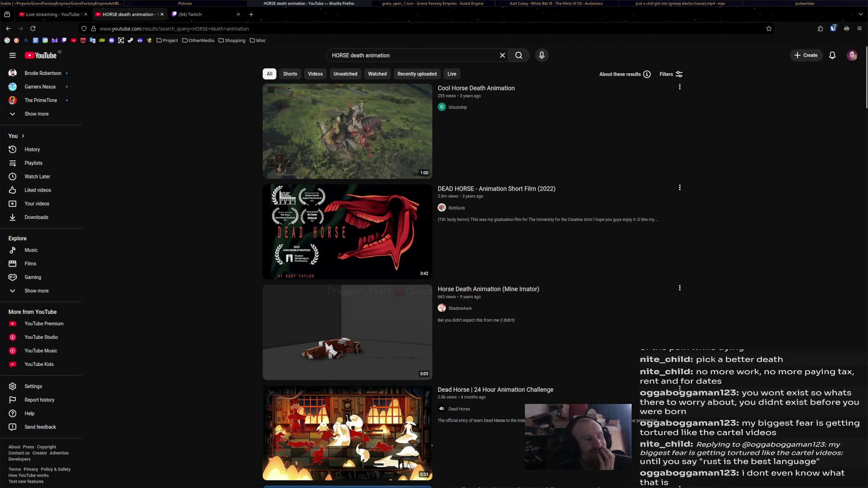
scroll(347, 271, down, 3)
scroll(347, 271, down, 3)
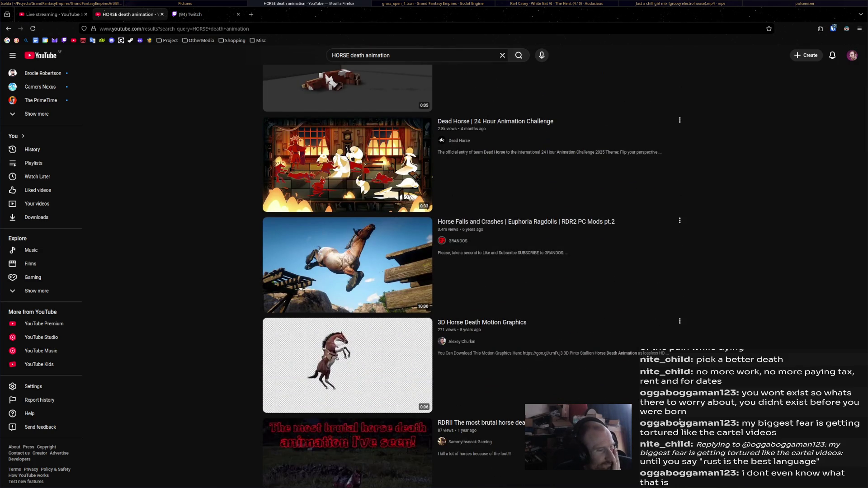
scroll(681, 421, down, 2)
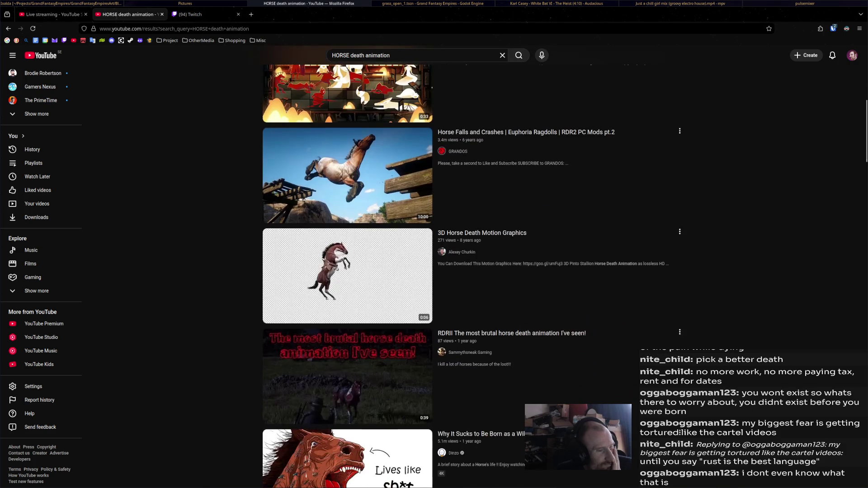
scroll(681, 432, down, 4)
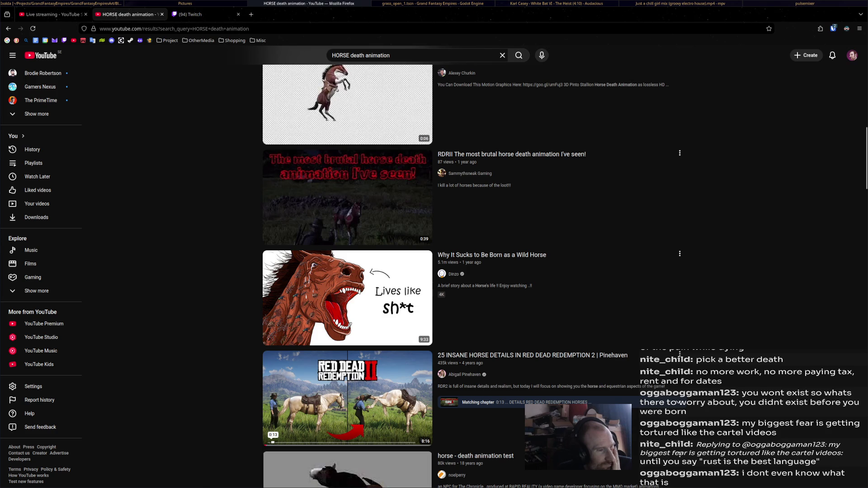
click(347, 106)
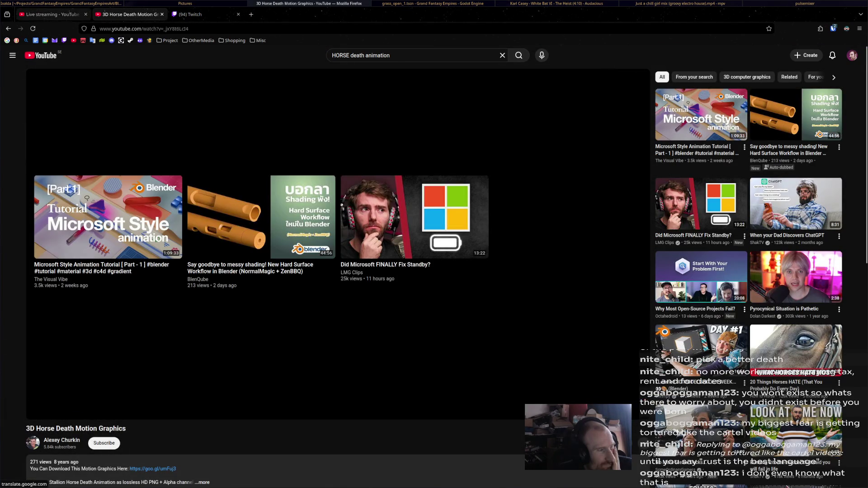
Open and scrub the 'horse - death animation test' clip, return to the results, then go back to Blender.
click(8, 29)
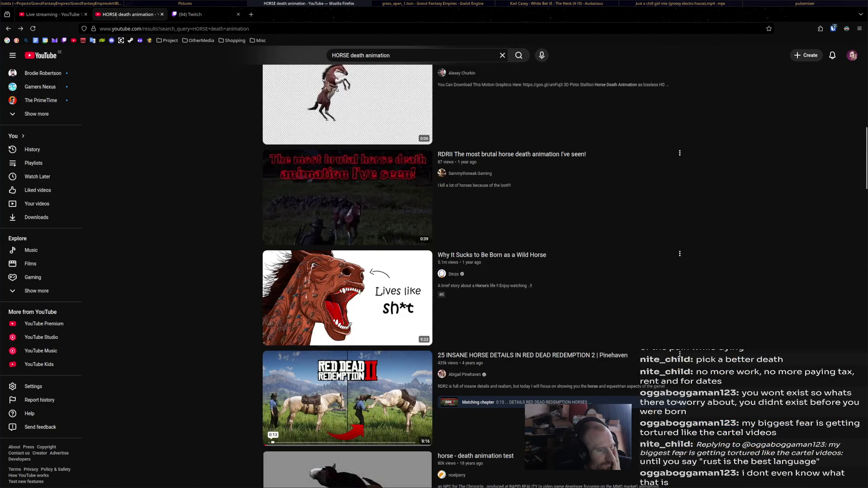
scroll(435, 272, down, 3)
click(299, 238)
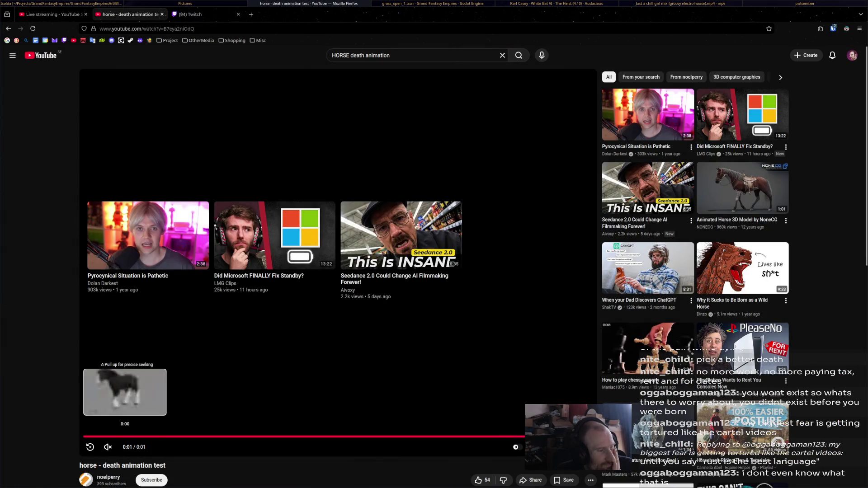
click(130, 438)
drag(89, 437, 234, 437)
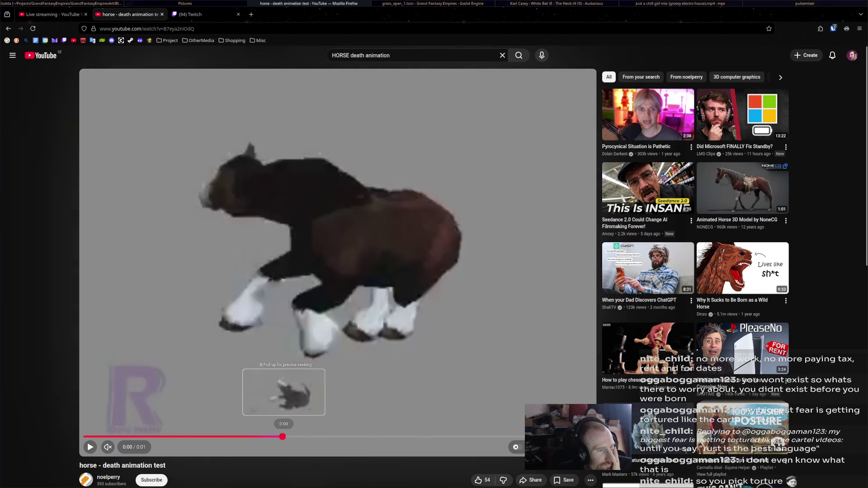
drag(234, 437, 445, 437)
click(9, 28)
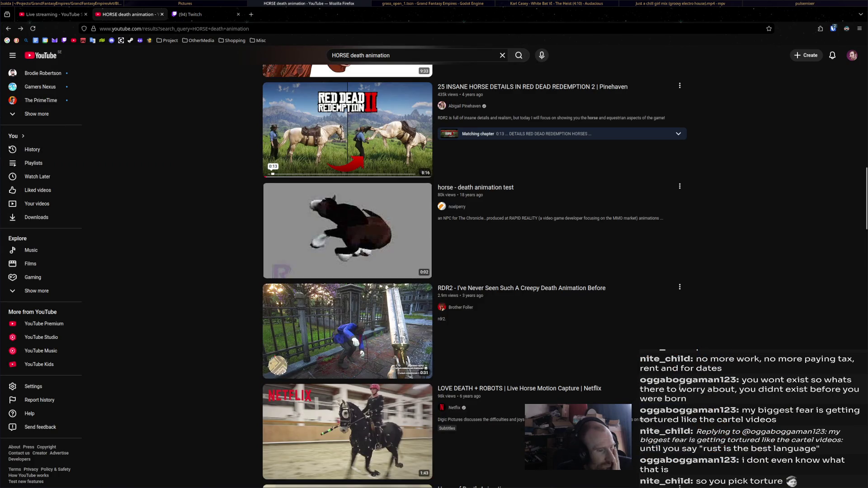
scroll(475, 271, down, 5)
scroll(347, 272, down, 5)
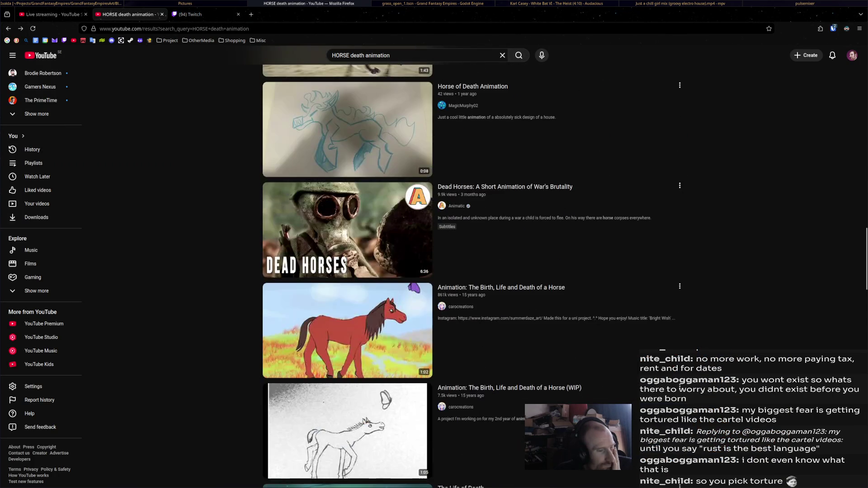
scroll(434, 272, down, 2)
scroll(435, 272, down, 4)
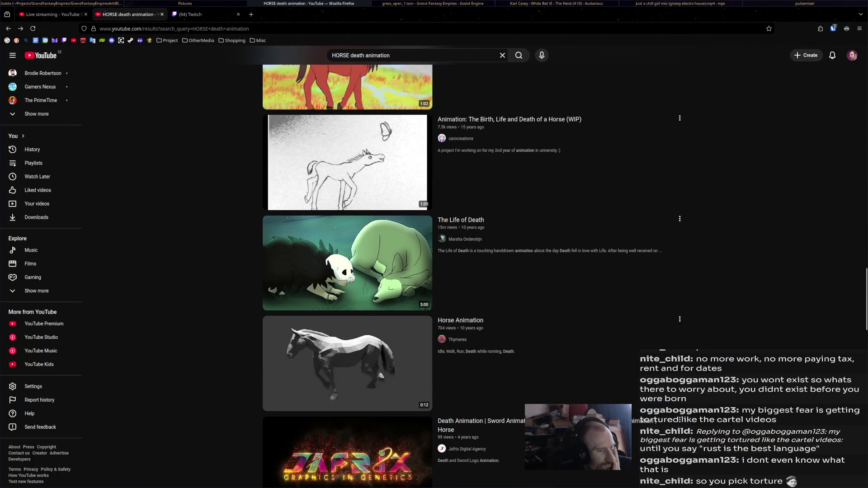
scroll(435, 272, down, 2)
scroll(435, 271, down, 1)
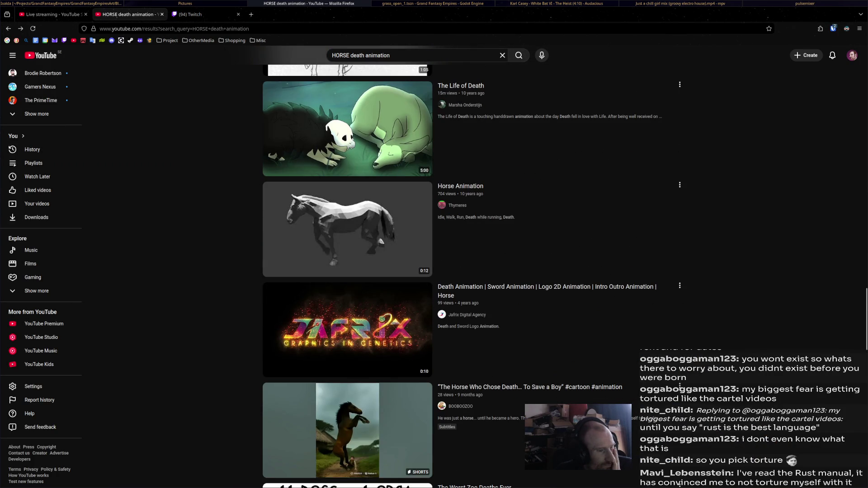
scroll(680, 387, down, 3)
scroll(681, 394, down, 2)
scroll(680, 400, down, 3)
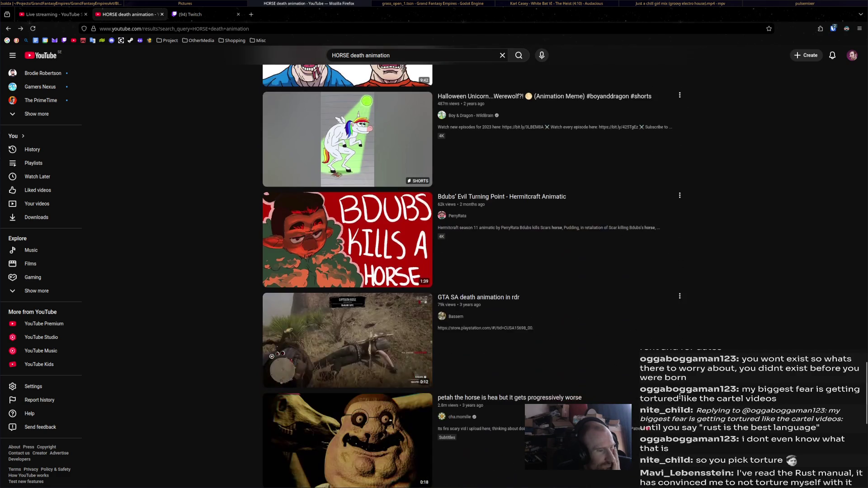
scroll(680, 399, up, 4)
scroll(681, 399, up, 6)
scroll(681, 398, up, 5)
scroll(681, 399, up, 2)
key(alt+shift+Tab)
key(alt+shift+Tab)
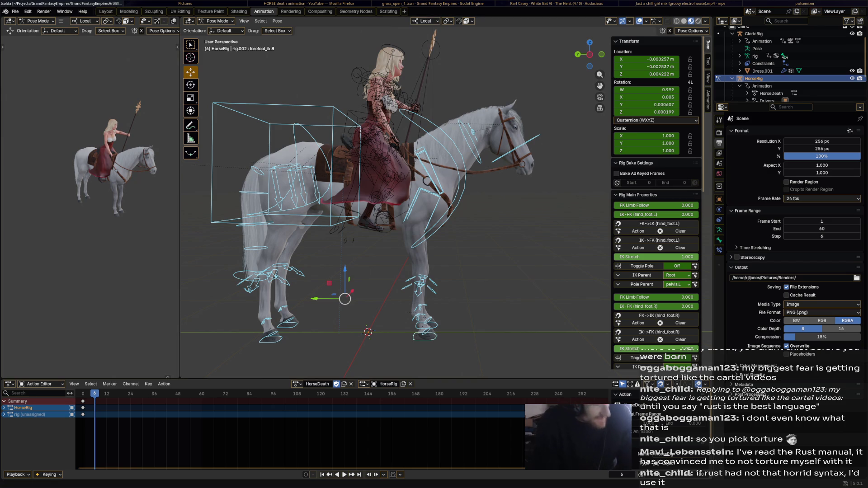
Switch away from Blender toward the YouTube search results window.
key(alt+Tab)
key(alt+Tab)
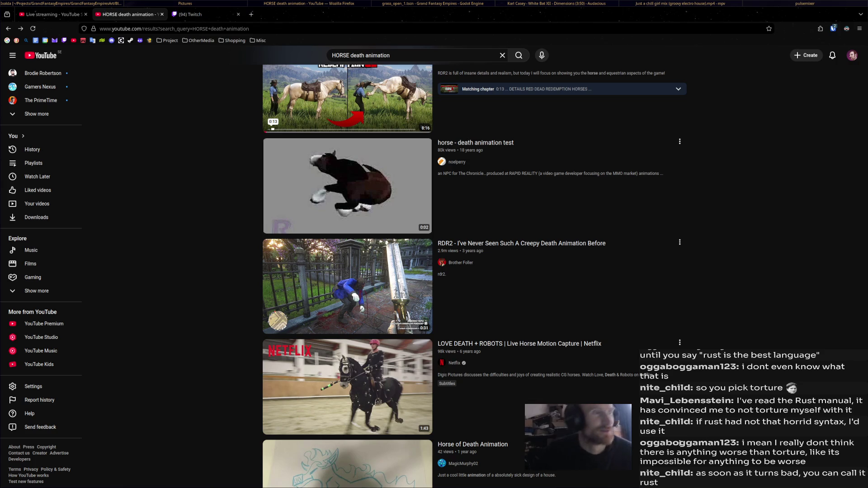
scroll(435, 271, down, 2)
scroll(435, 272, down, 3)
scroll(435, 272, down, 3)
scroll(434, 272, down, 4)
scroll(347, 271, down, 5)
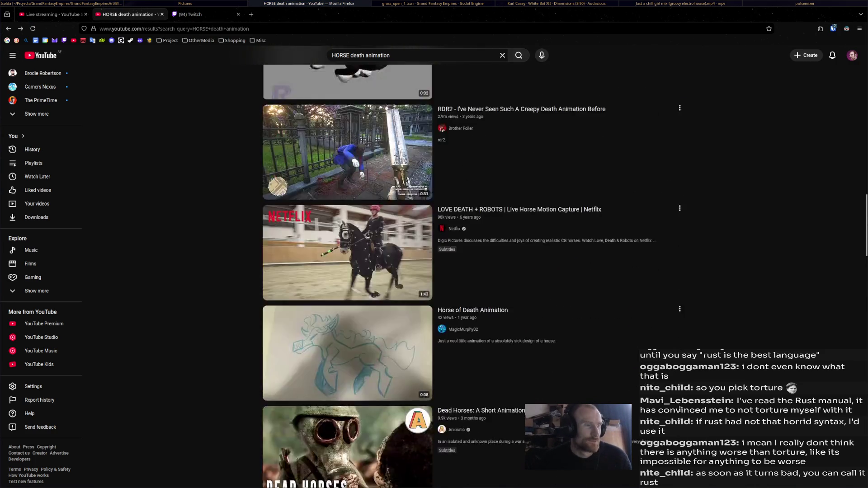
scroll(348, 272, down, 5)
Switch from the YouTube results back to the horse rig in Blender.
key(super+Left)
key(super+Left)
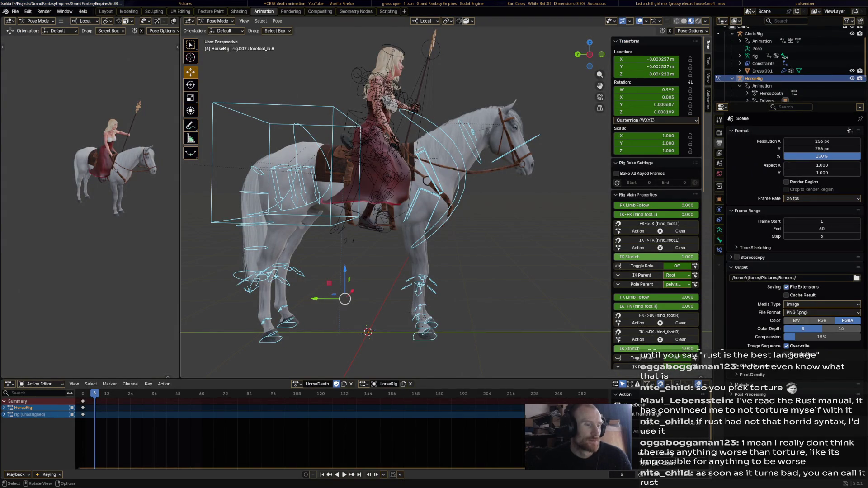
Rotate and shift the torso left, key it at frame 6, and play on to frame 12.
click(297, 136)
key(r)
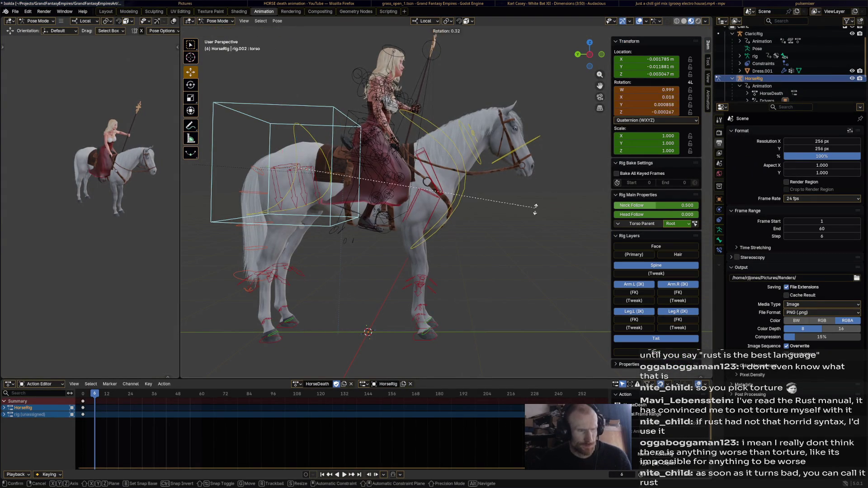
click(523, 237)
key(g)
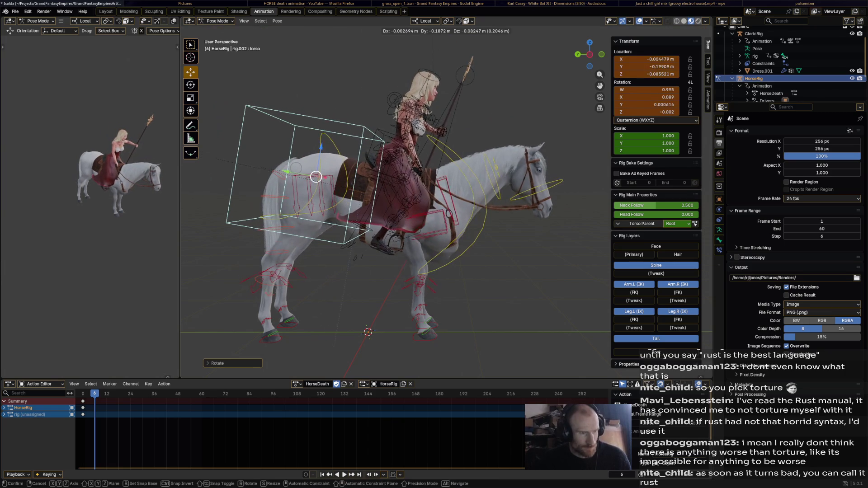
key(Return)
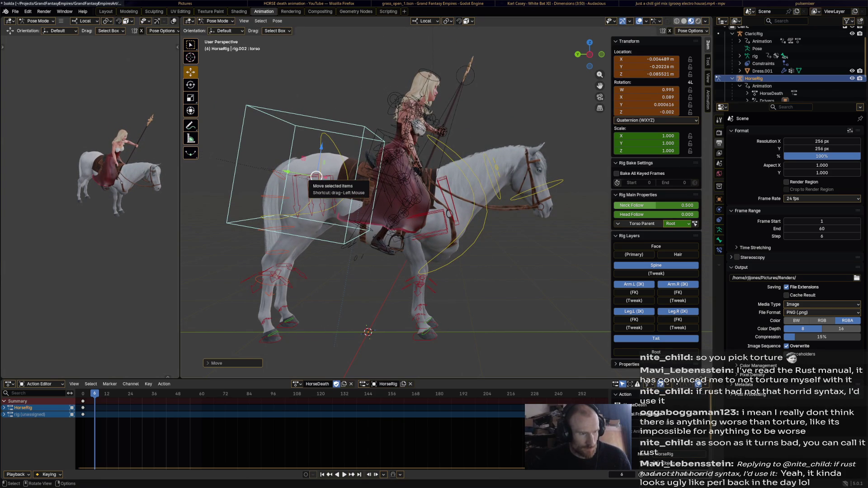
drag(316, 177, 296, 174)
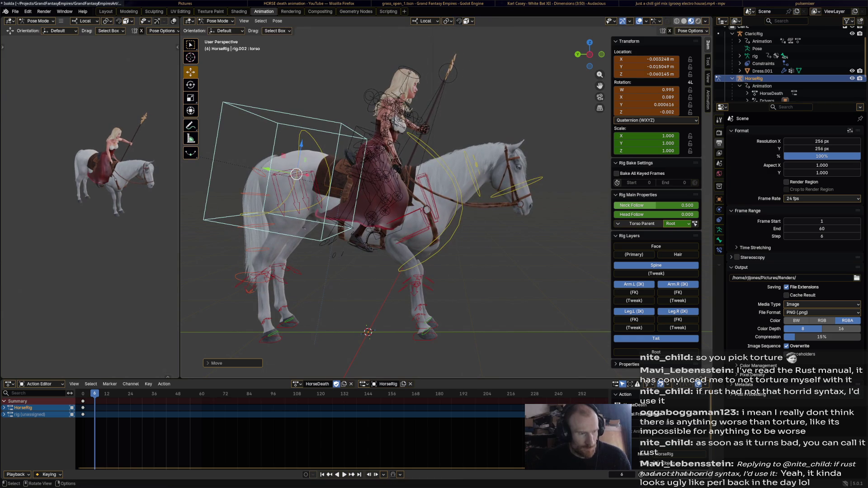
key(i)
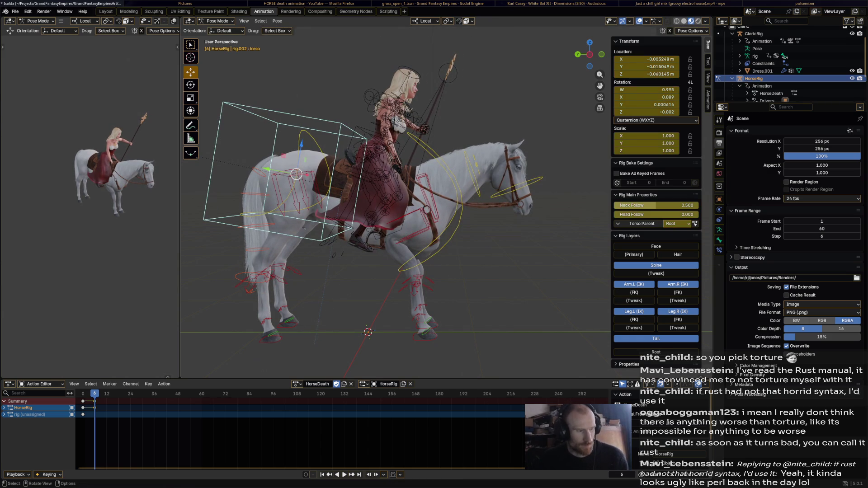
key(space)
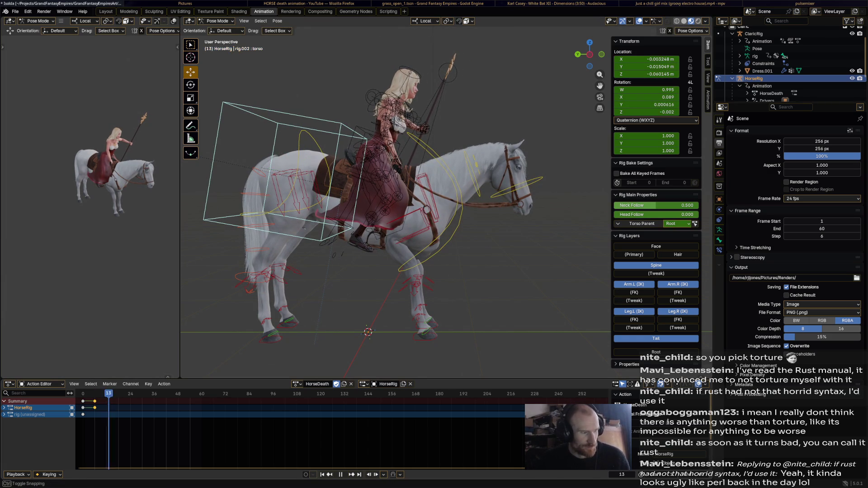
key(space)
Rotate the torso and shift the body down-left, key it at frame 12, and replay from the start.
key(r)
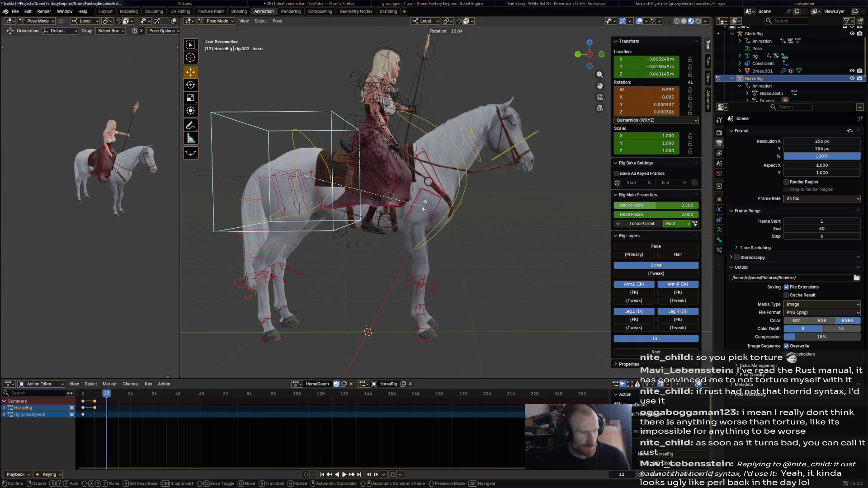
click(421, 192)
mouse_move(421, 192)
middle_down()
mouse_move(326, 198)
mouse_move(380, 193)
middle_up()
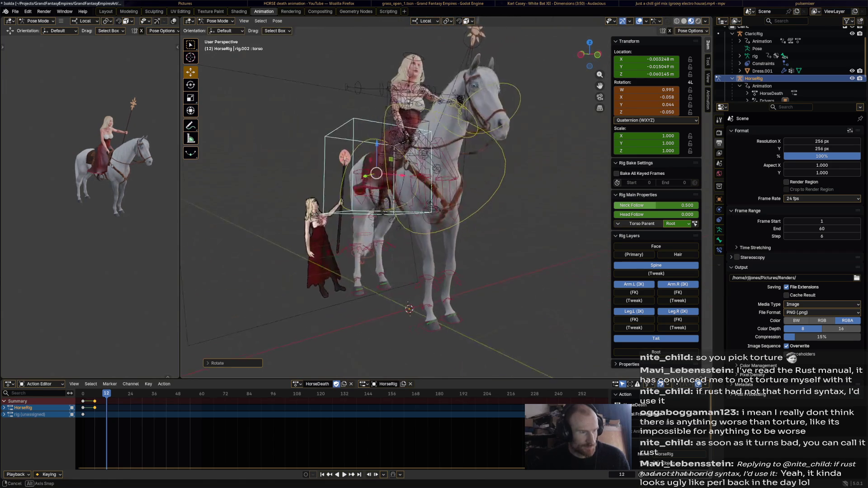
middle_drag(380, 194, 353, 197)
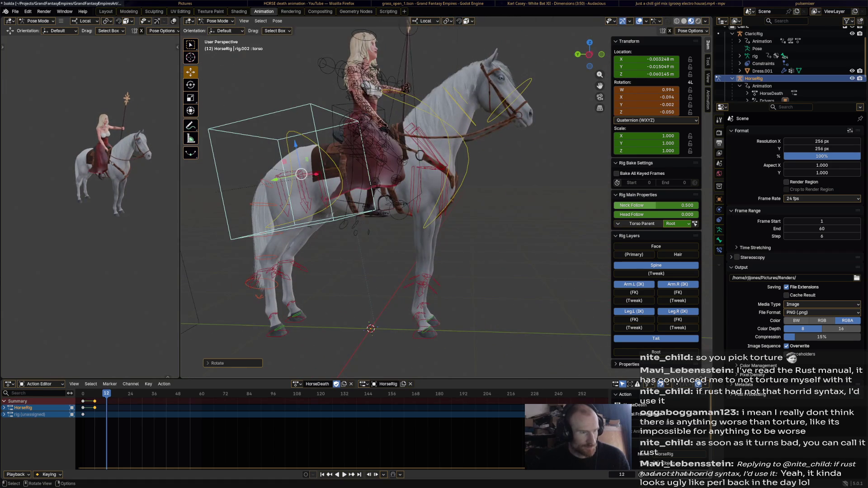
drag(300, 175, 292, 174)
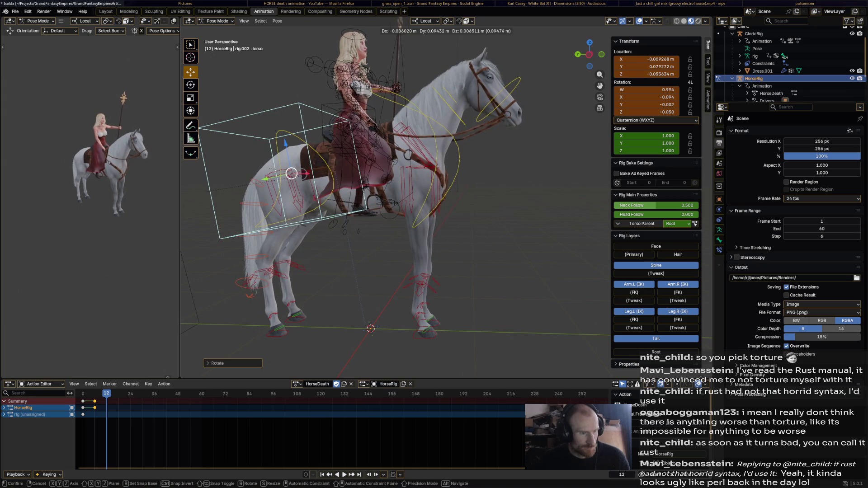
key(i)
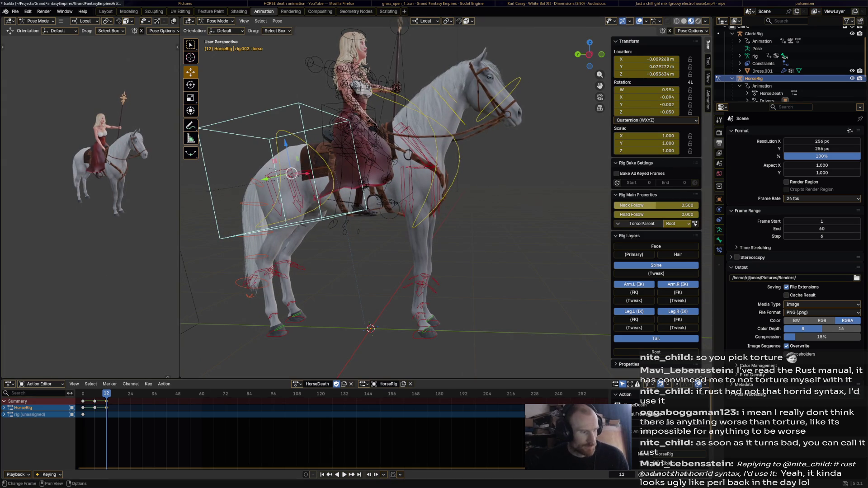
key(shift+Left)
key(space)
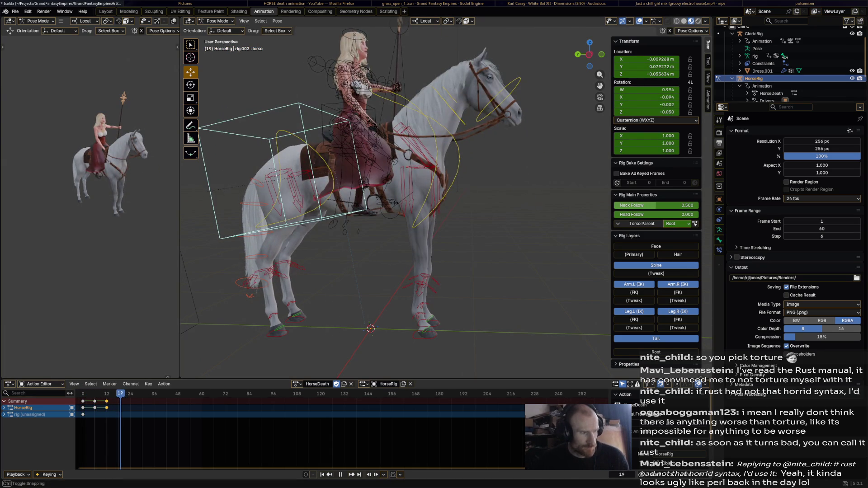
key(space)
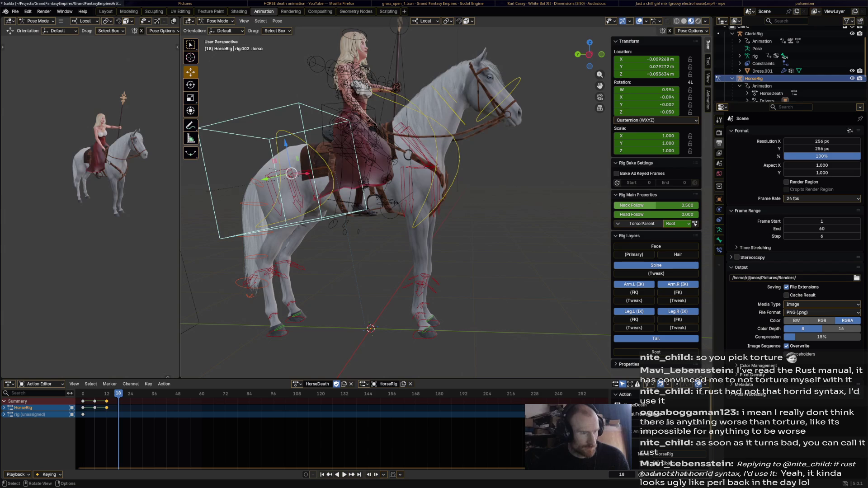
Begin tilting the chest bone so horse and rider lean.
click(457, 159)
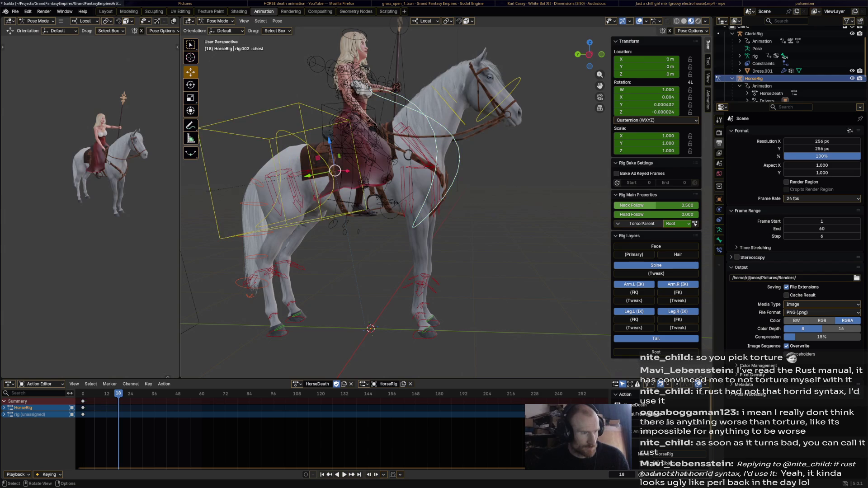
key(r)
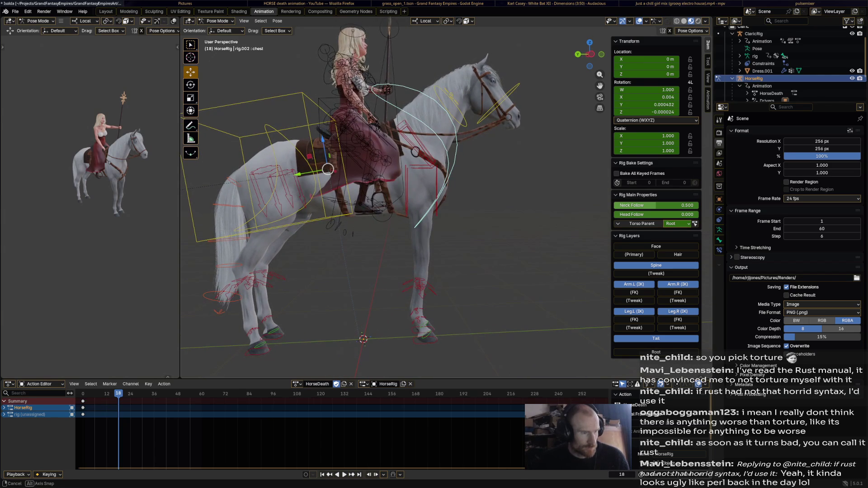
key(space)
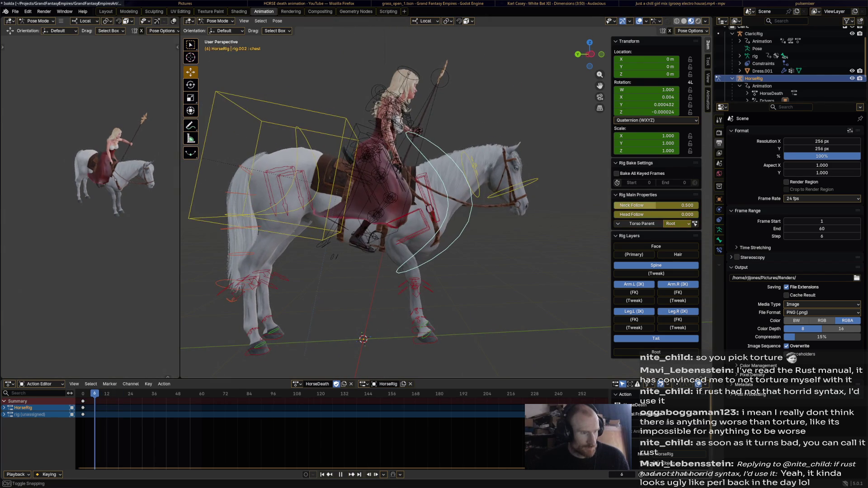
key(r)
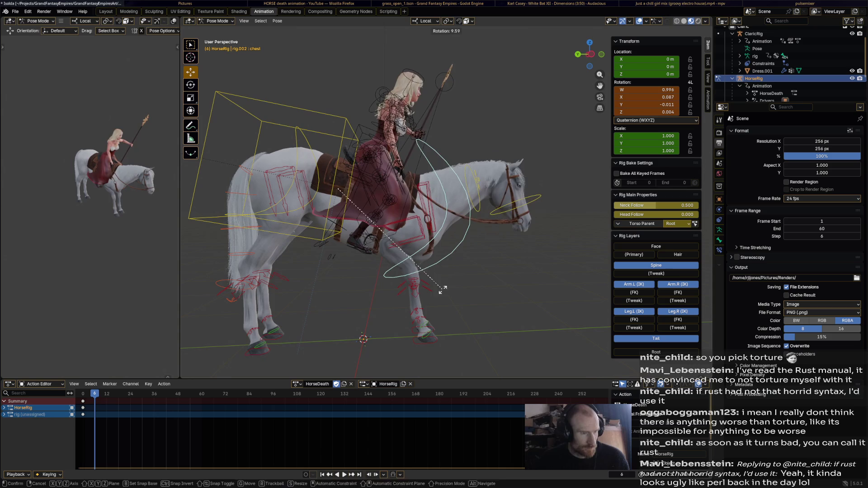
Tilt the chest and tip the head down, key the pose at frame 6, and play to frame 14.
key(Return)
click(522, 201)
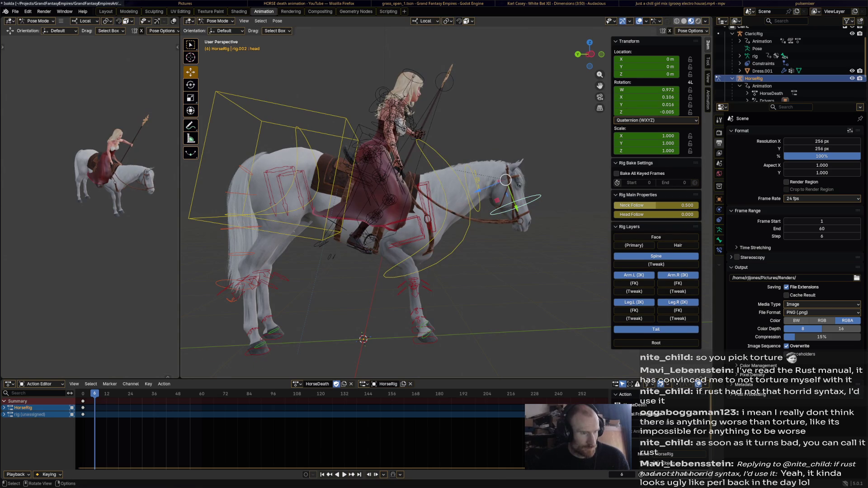
key(r)
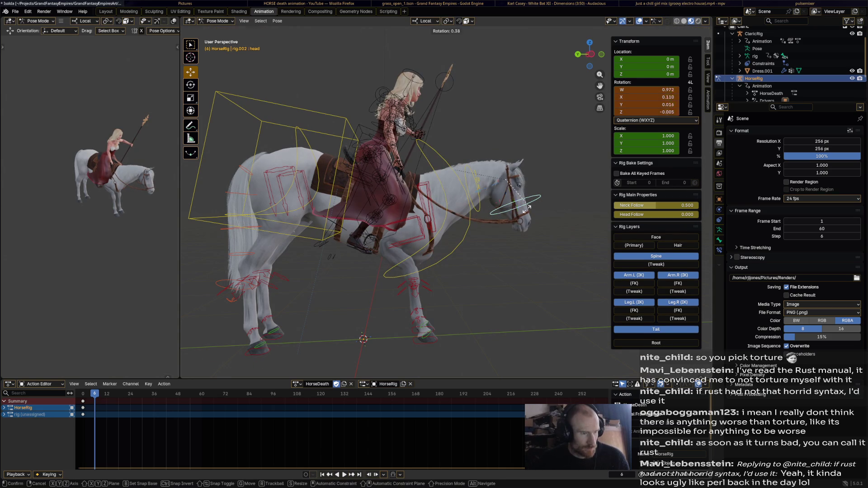
key(Return)
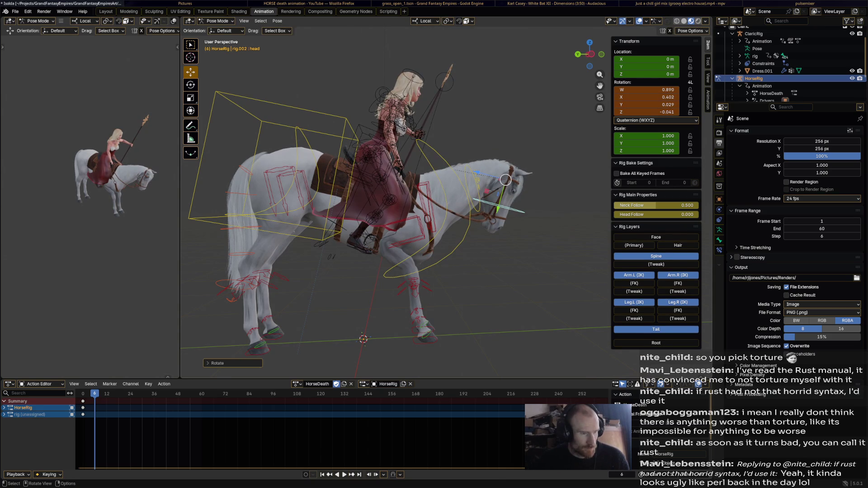
click(472, 190)
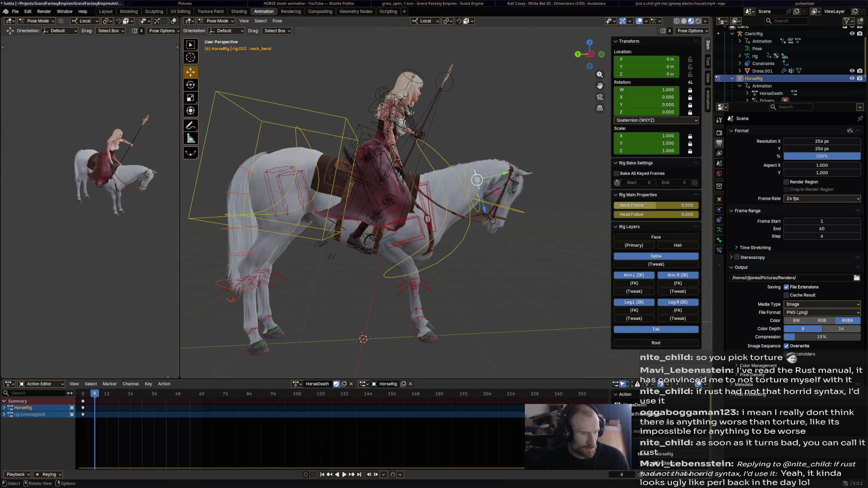
shift+click(512, 207)
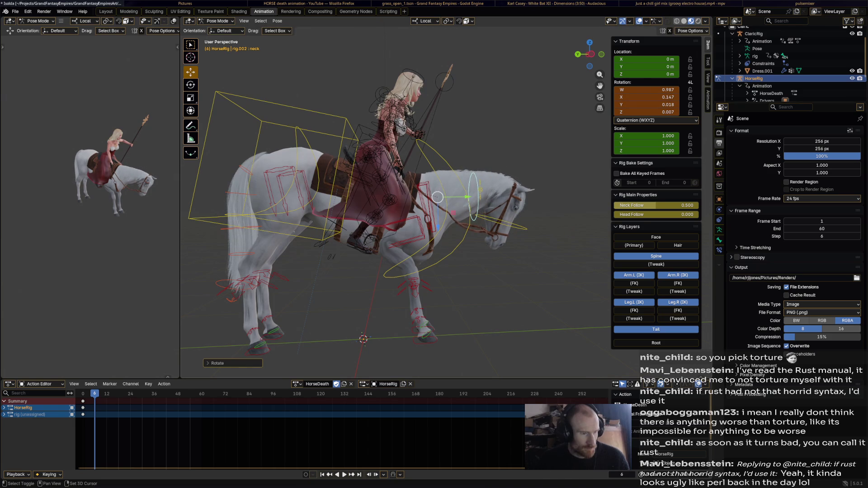
key(i)
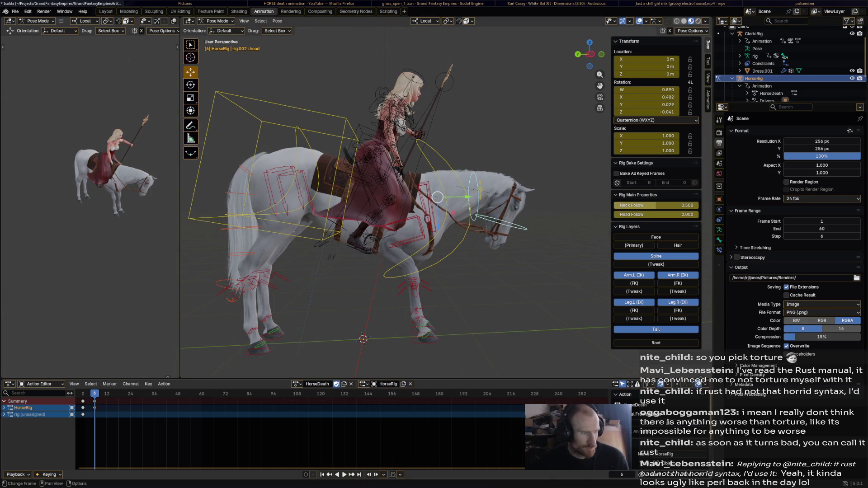
key(space)
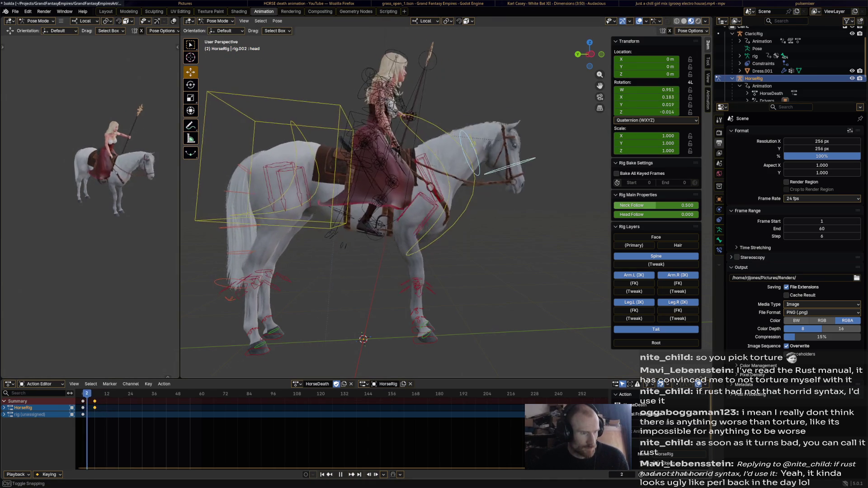
key(space)
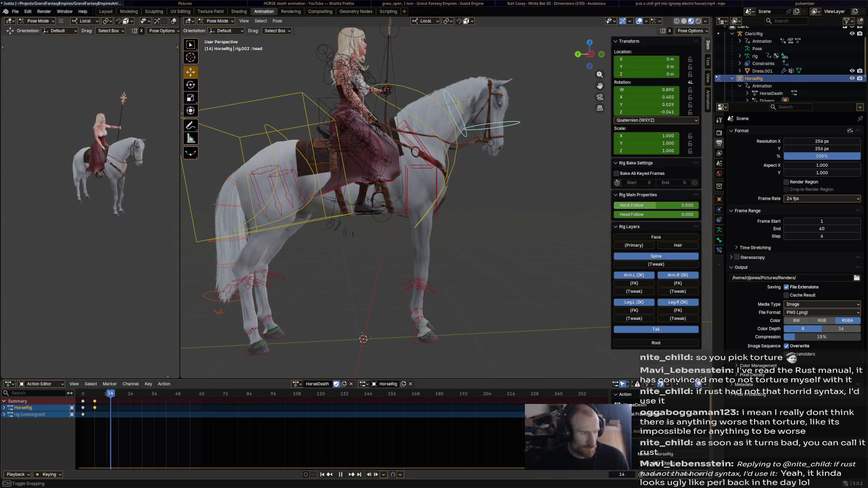
At frame 14, rotate the chest and turn the head progressively further downward.
middle_drag(434, 126, 421, 136)
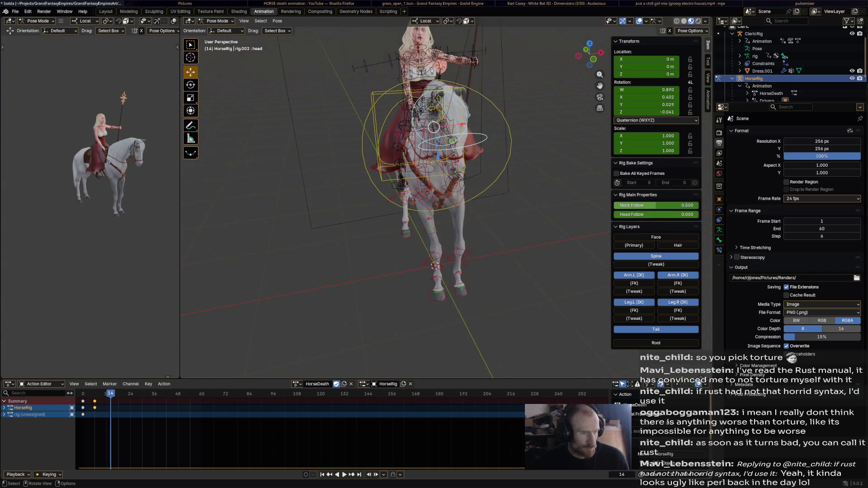
click(422, 169)
middle_drag(421, 169, 438, 71)
key(r)
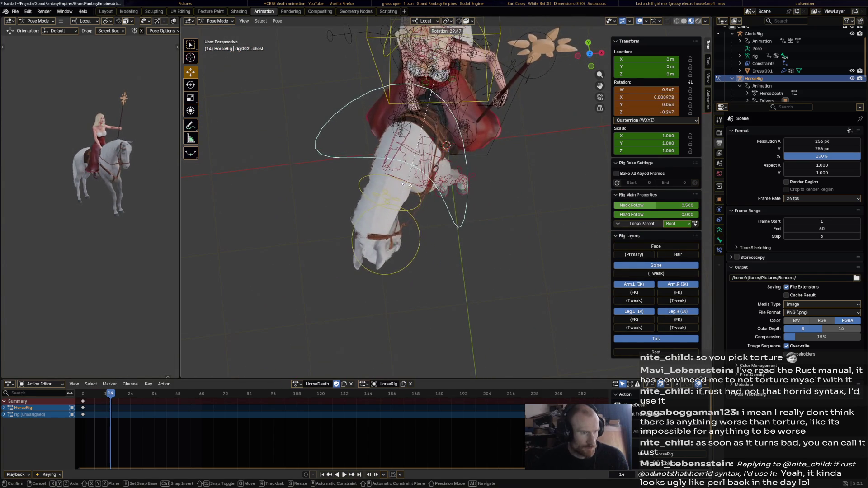
click(544, 41)
middle_drag(543, 40, 434, 28)
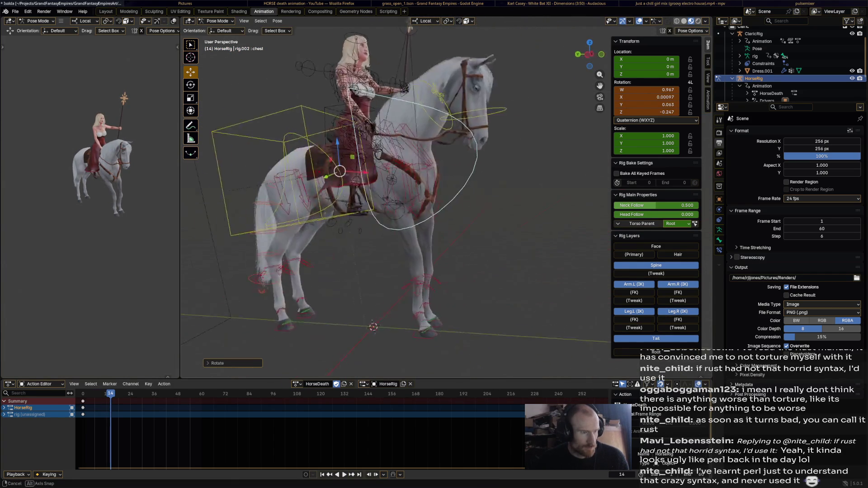
click(467, 103)
key(r)
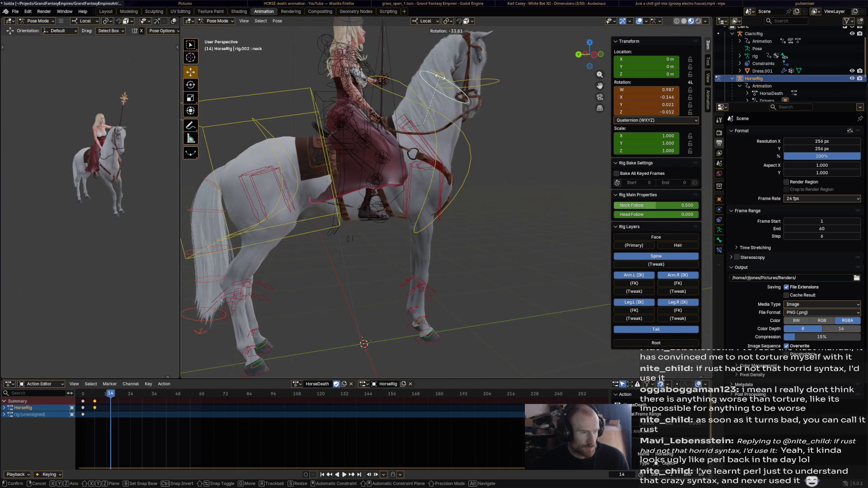
click(475, 115)
mouse_move(471, 55)
middle_down()
mouse_move(380, 81)
mouse_move(474, 82)
middle_up()
key(r)
click(360, 103)
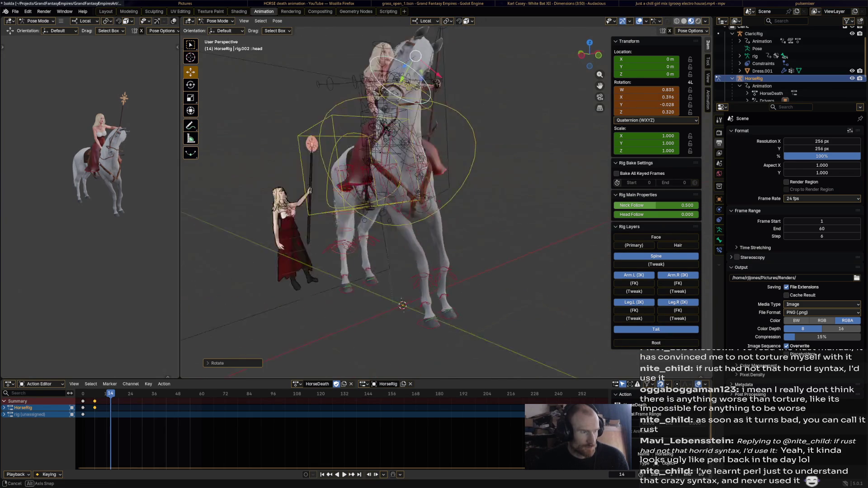
key(r)
click(480, 57)
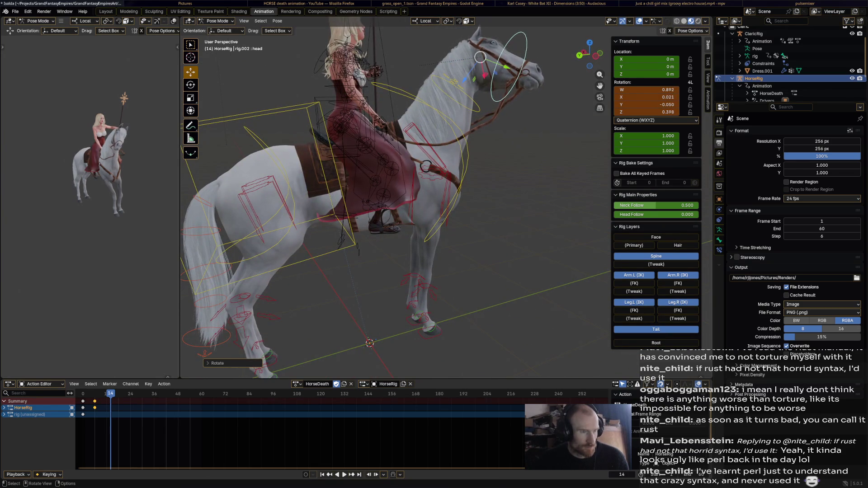
Rotate the neck, key the head and chest at frame 14, then replay from the early frames.
click(455, 86)
key(r)
click(434, 88)
middle_drag(407, 203, 434, 183)
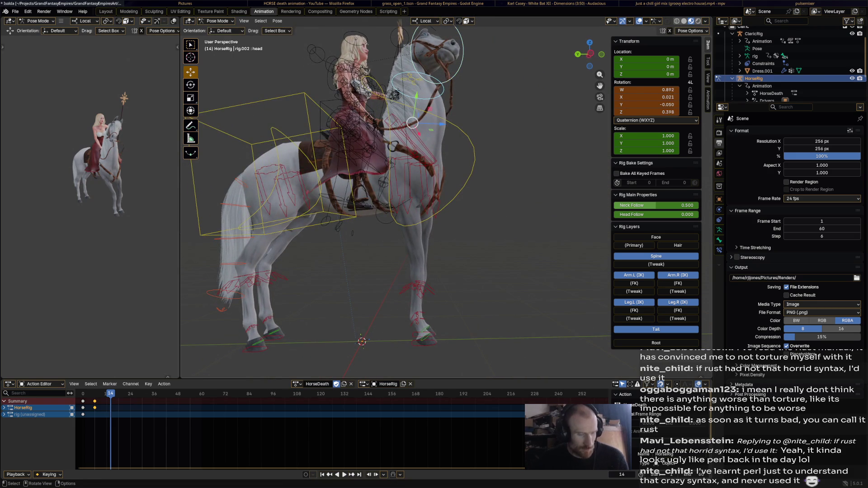
click(461, 68)
key(i)
click(329, 170)
key(Right)
key(Right)
key(Right)
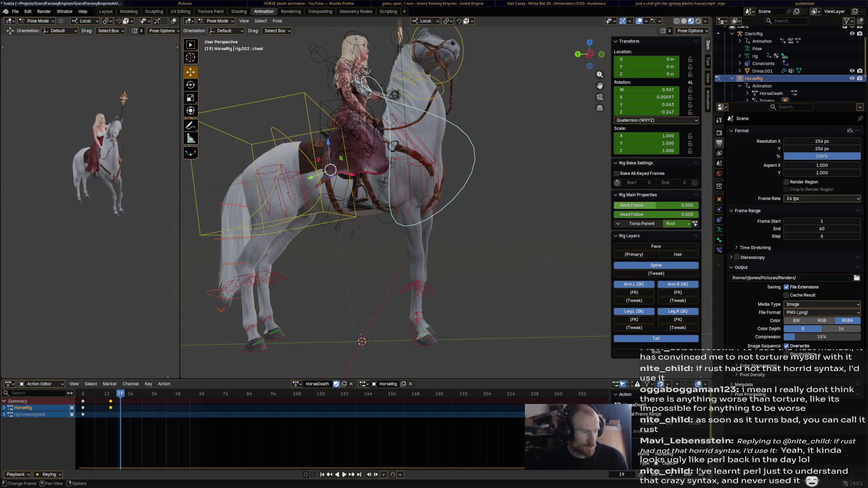
key(Left)
key(Left)
key(Left)
key(Left)
key(Left)
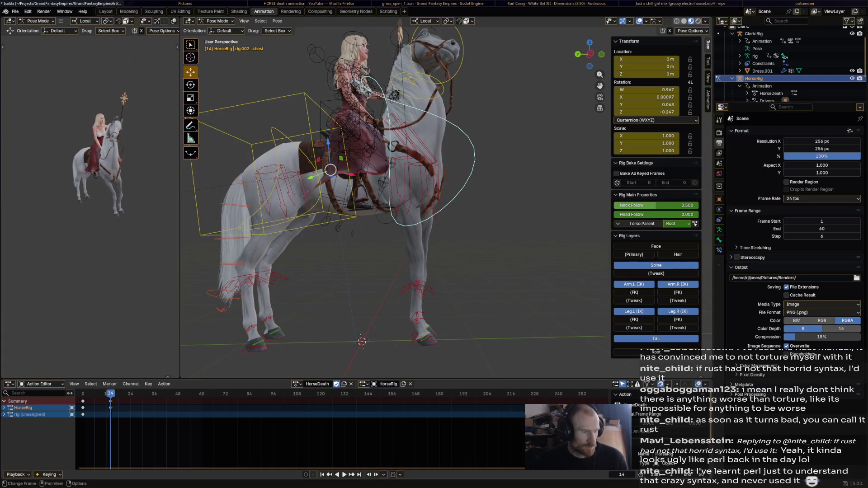
key(shift+Left)
key(space)
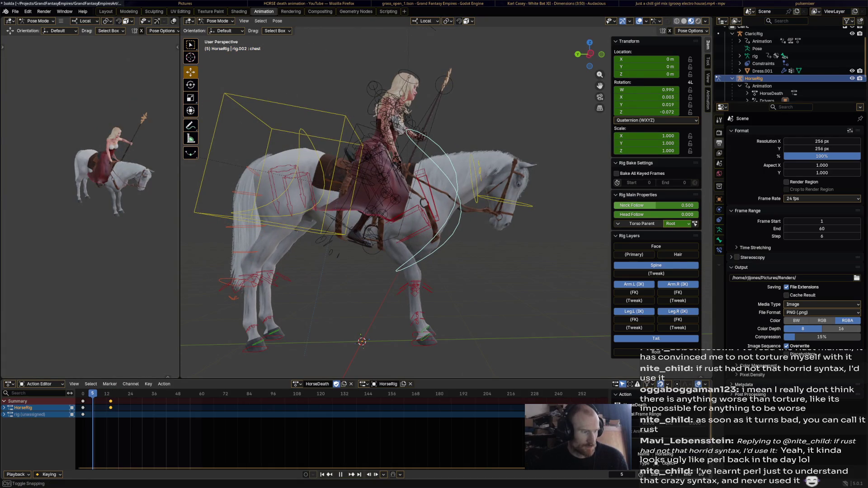
Lift the right forefoot IK control to raise the foreleg, key it at frame 11, and preview.
key(space)
click(424, 332)
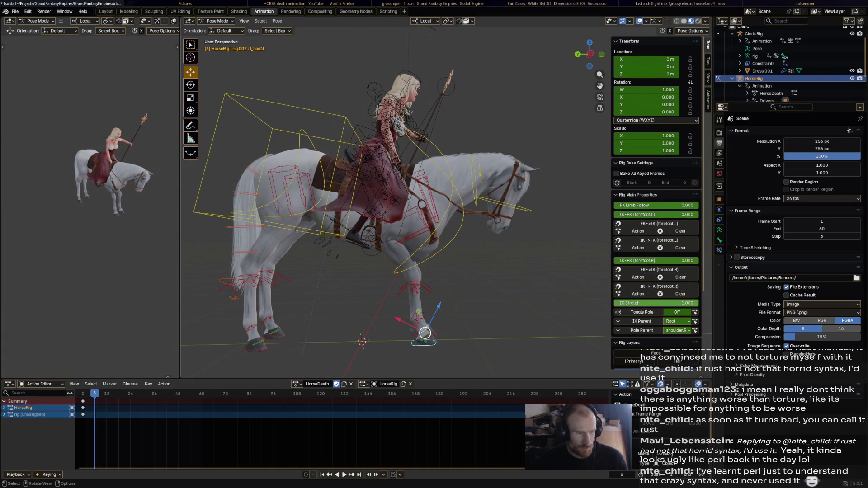
click(428, 337)
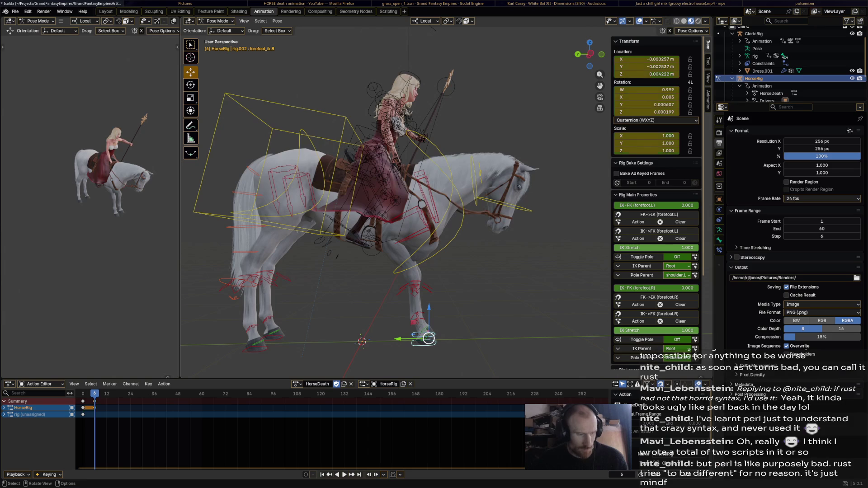
drag(94, 394, 104, 393)
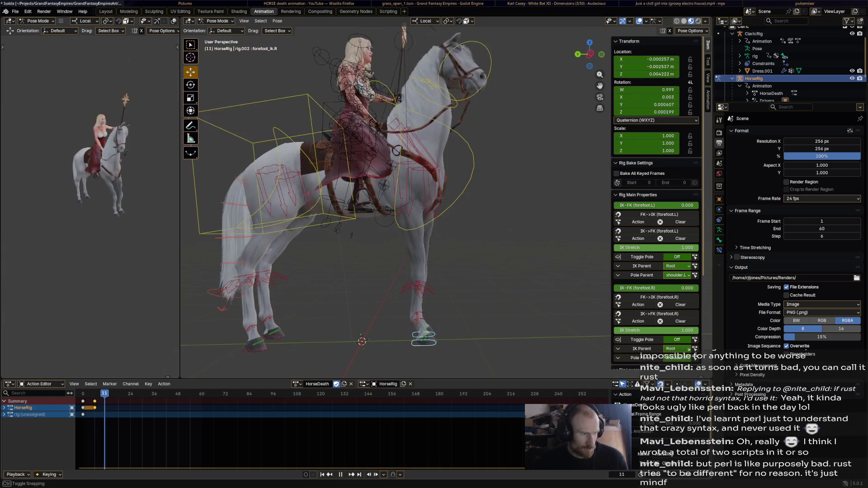
drag(427, 337, 450, 272)
middle_drag(450, 272, 487, 330)
drag(433, 272, 351, 257)
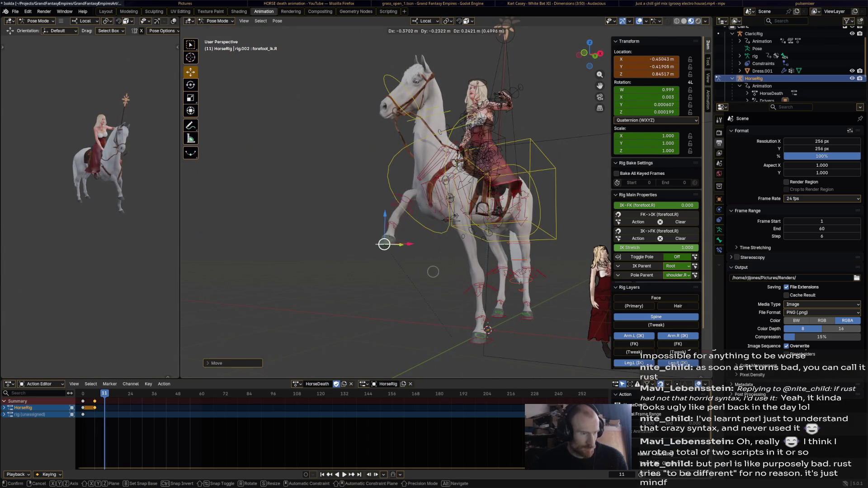
click(350, 257)
middle_drag(350, 256, 512, 235)
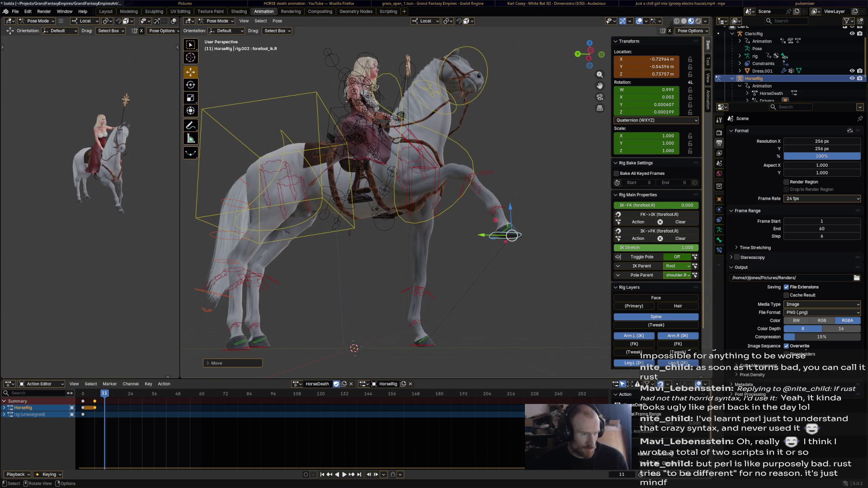
key(i)
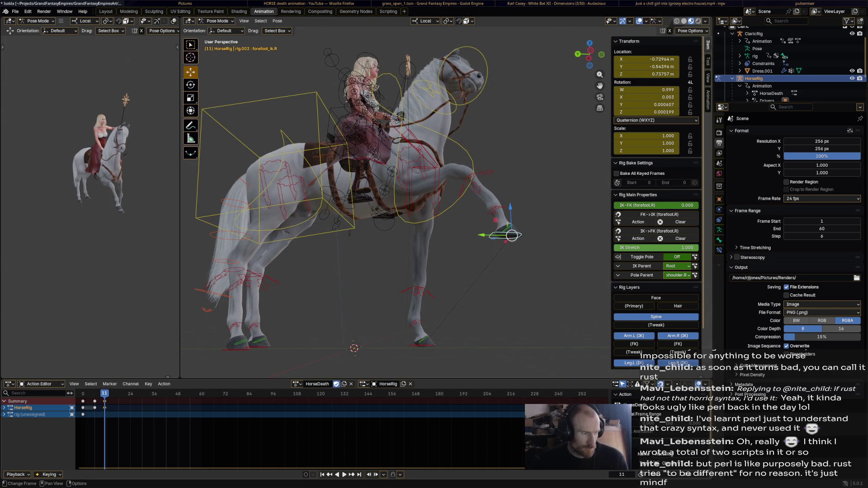
key(space)
key(shift+Left)
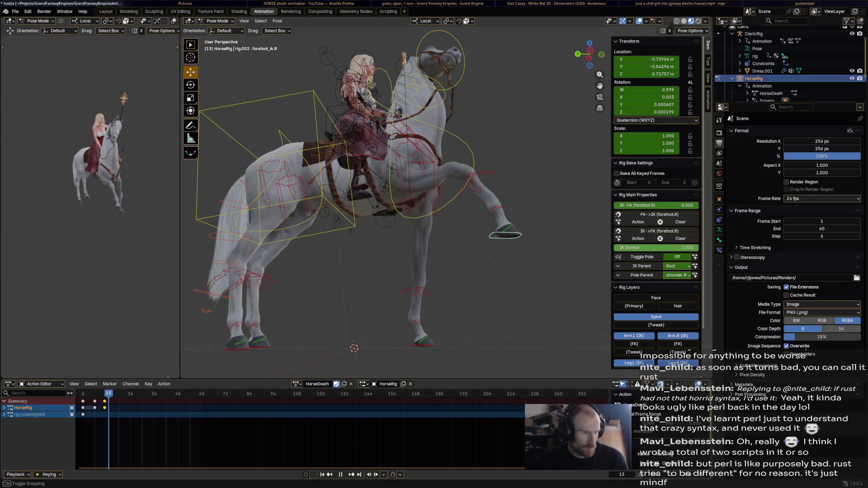
key(space)
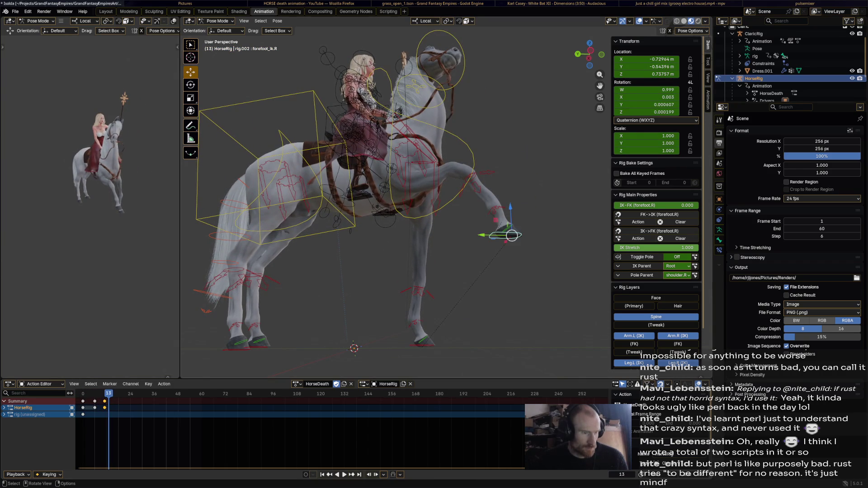
Refine the right forefoot's rotation and position, key the raised leg at frame 13, and preview.
key(r)
click(475, 265)
key(g)
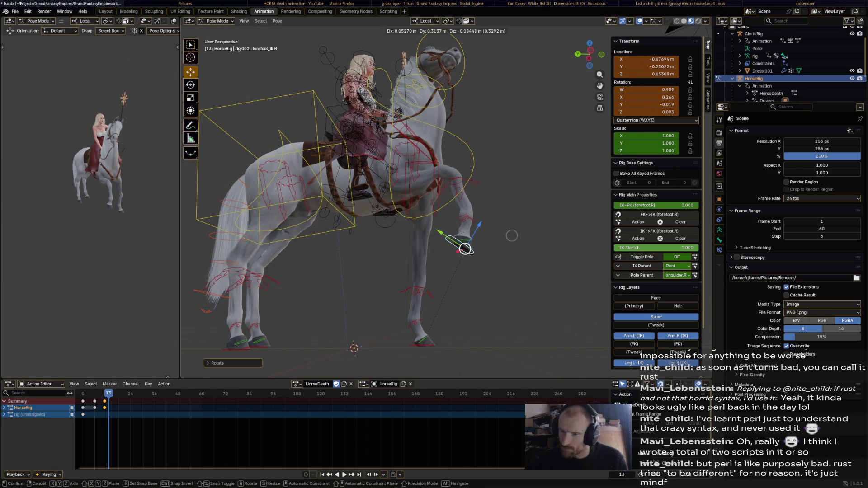
click(512, 236)
middle_drag(511, 236, 367, 268)
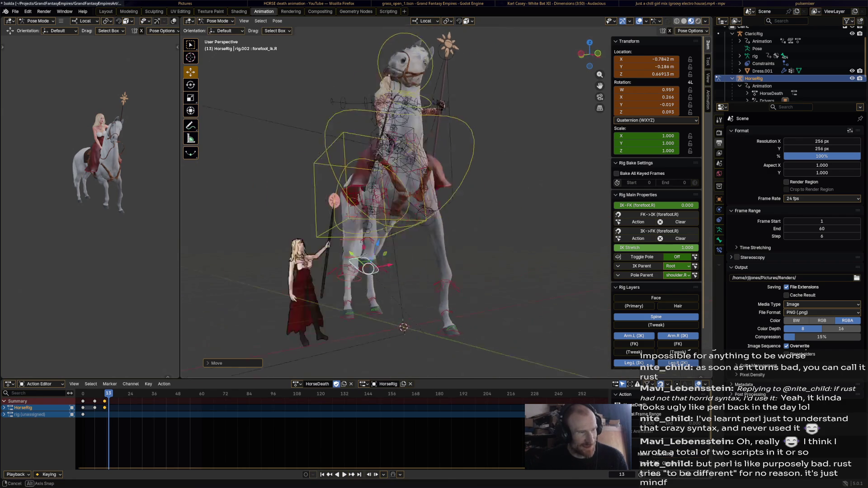
middle_drag(368, 267, 506, 271)
key(r)
click(505, 271)
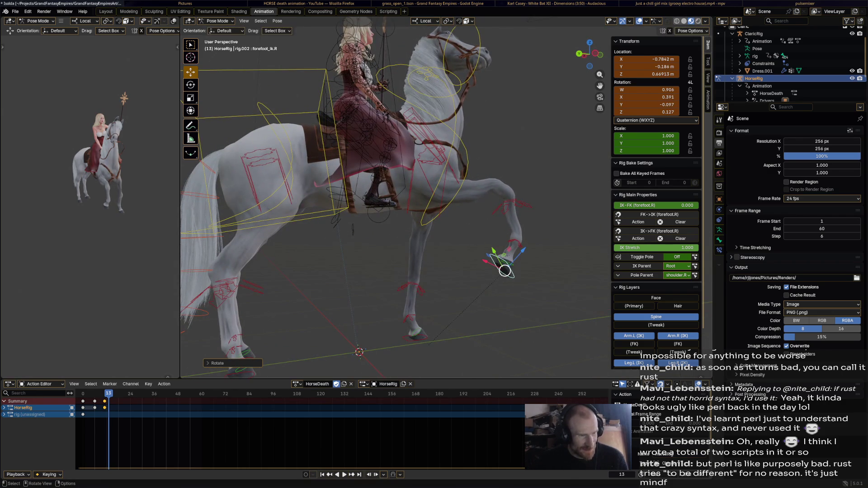
key(g)
click(480, 254)
key(i)
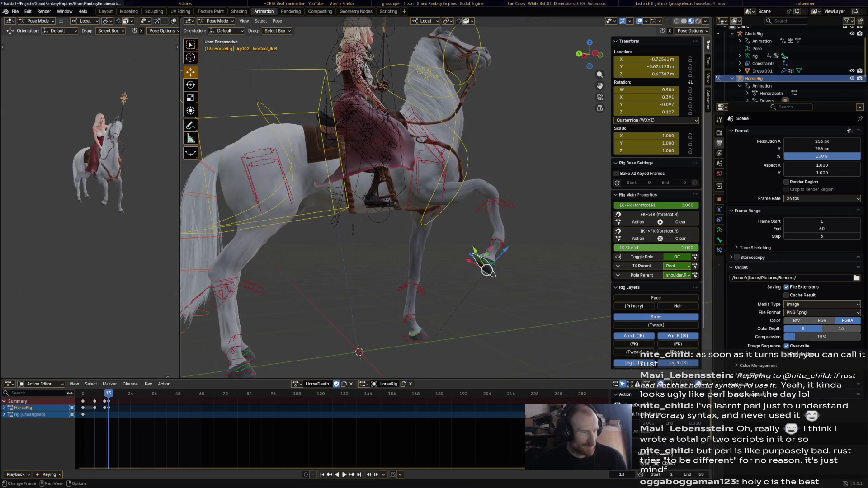
key(shift+ctrl+space)
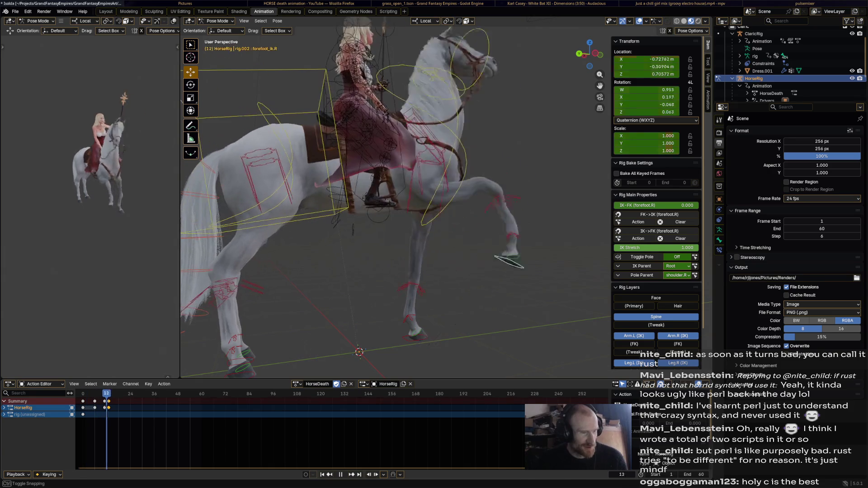
mouse_move(394, 204)
middle_down()
mouse_move(435, 204)
mouse_move(381, 204)
middle_up()
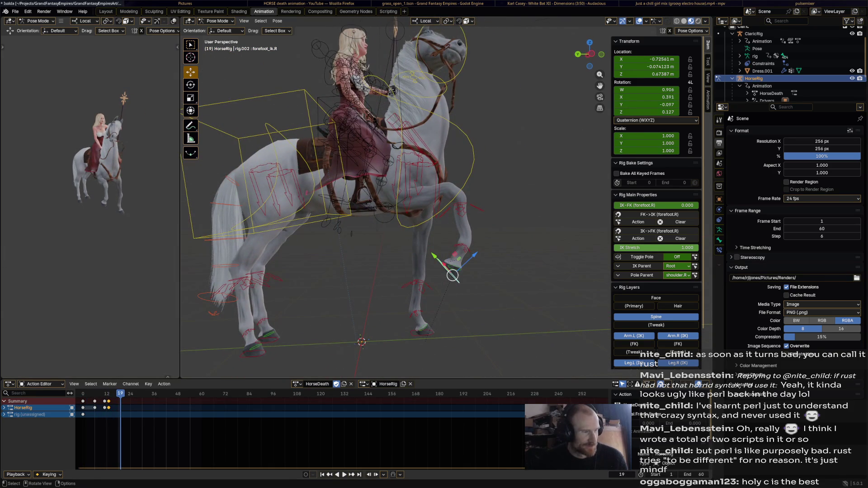
click(218, 292)
Rotate the tail control and key it at frame 5, then preview.
middle_drag(218, 292, 315, 289)
key(ctrl+shift+space)
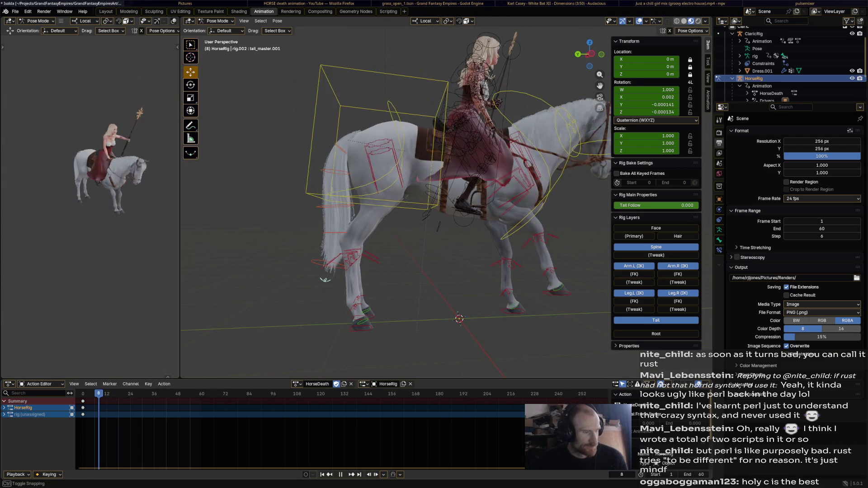
key(space)
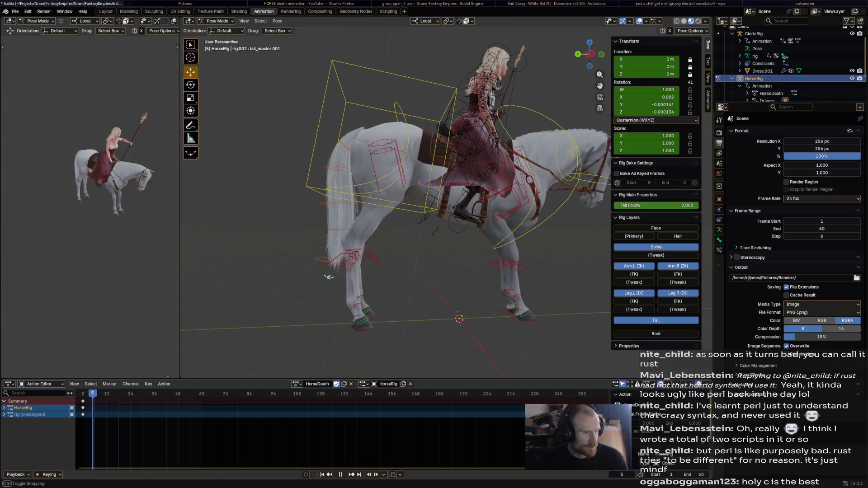
key(r)
click(367, 274)
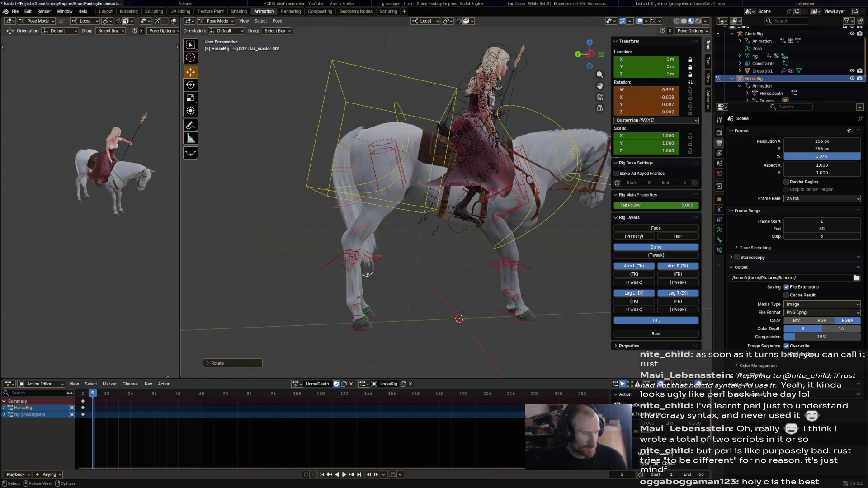
key(i)
key(space)
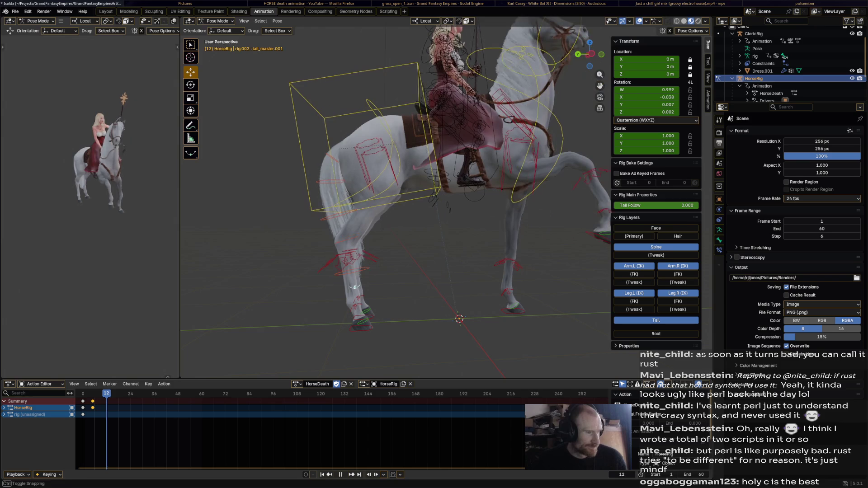
Swing the tail upward and key it at frame 12, then review playback.
key(r)
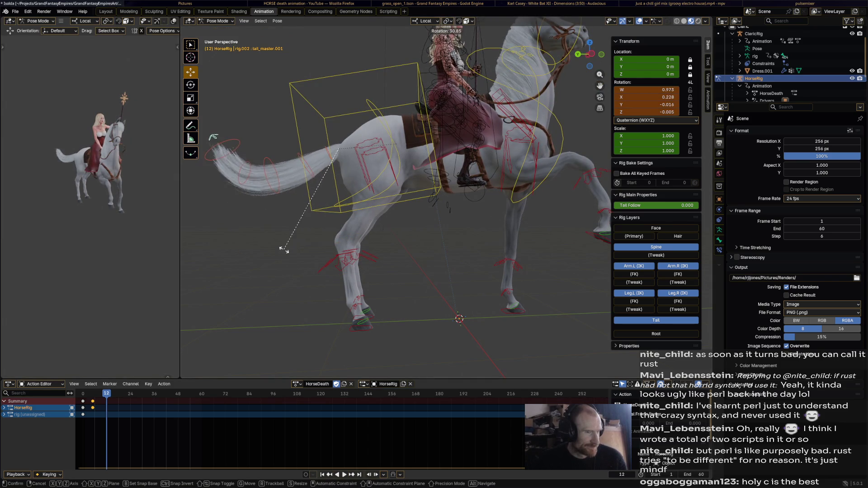
click(284, 200)
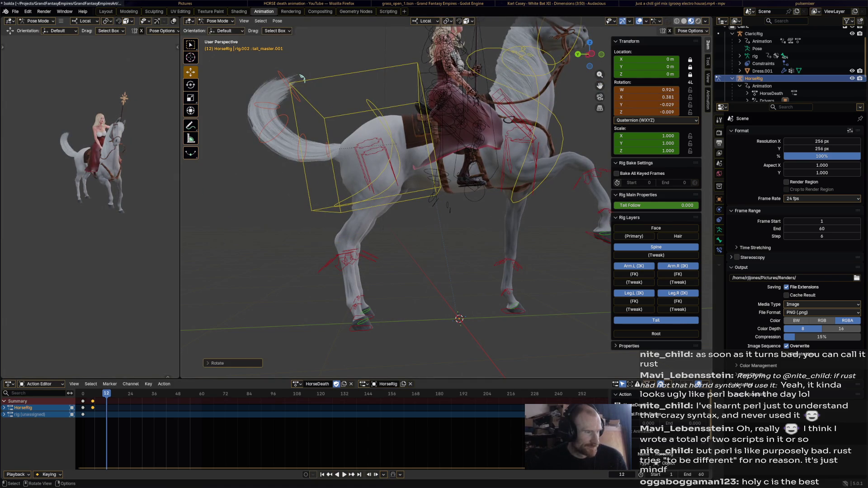
key(i)
key(space)
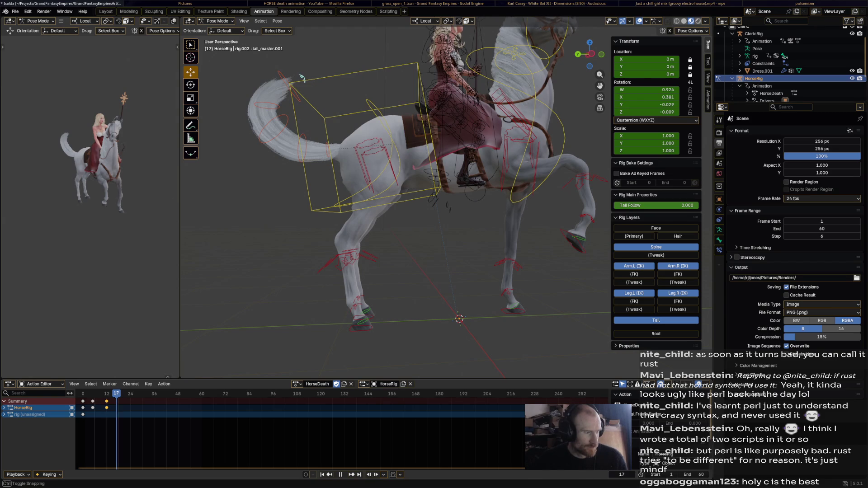
At frame 18, tilt the torso control sideways to tip horse and rider.
middle_drag(303, 79, 434, 88)
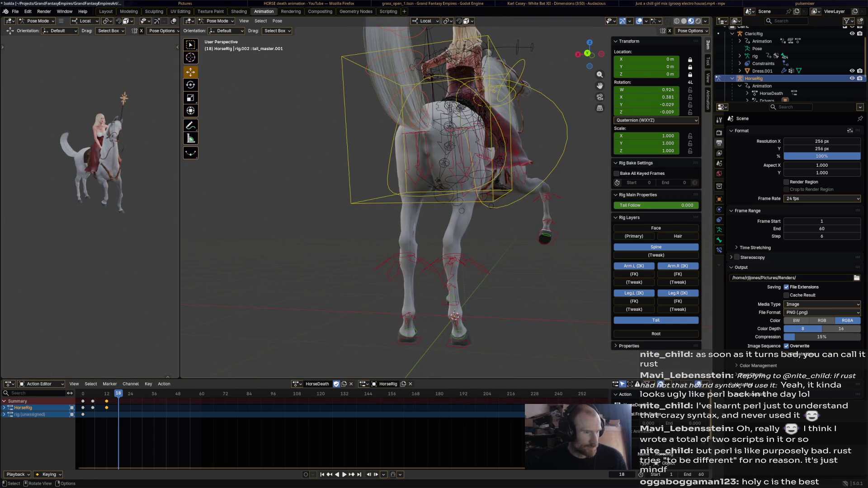
click(438, 132)
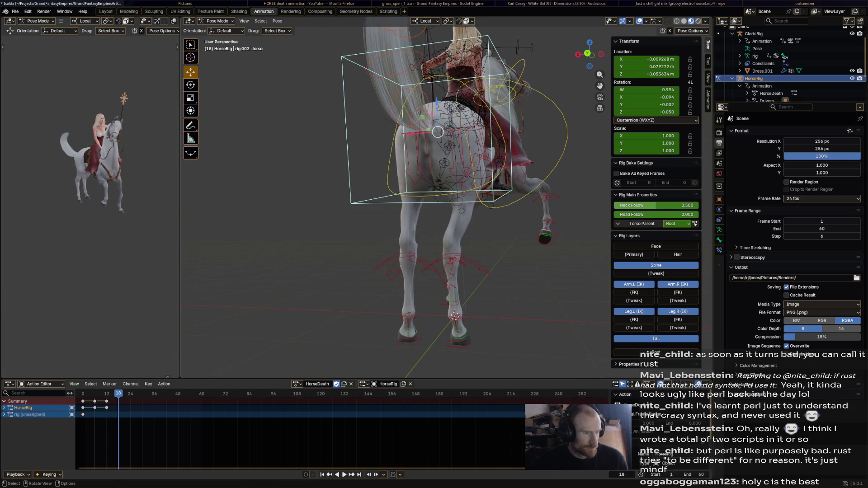
key(r)
key(Return)
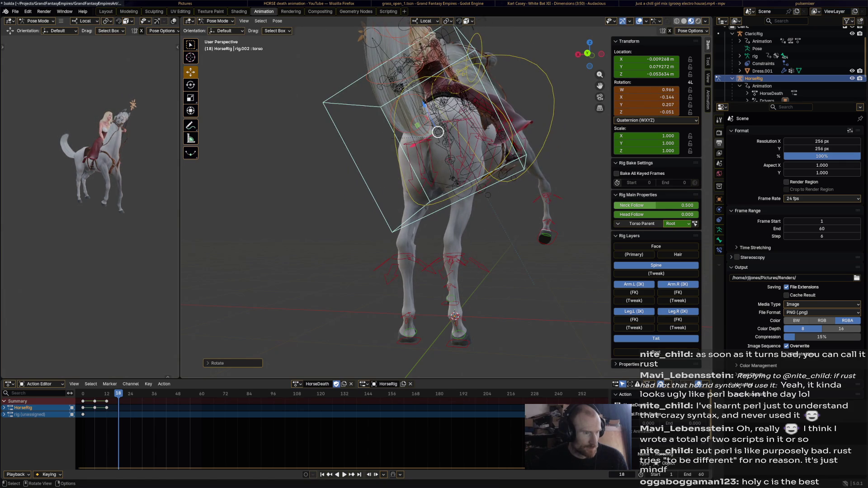
Shift the torso sideways, then reposition and rotate the right hind foot control.
key(g)
key(Return)
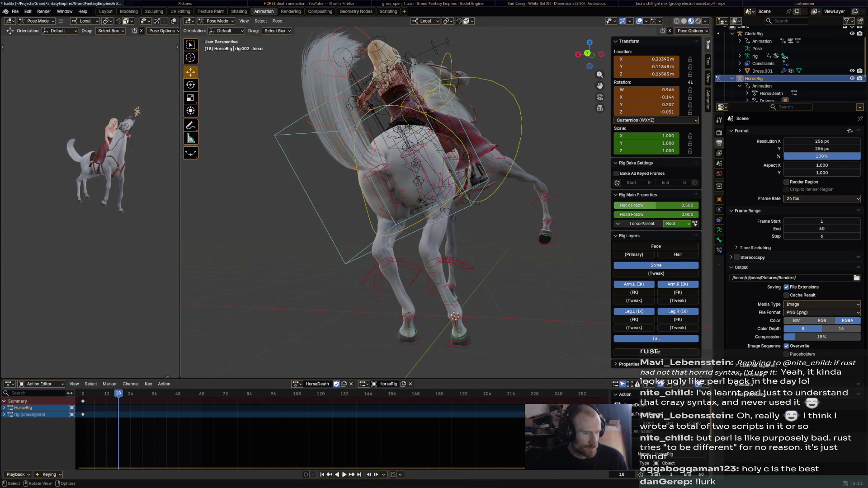
click(460, 338)
key(g)
click(499, 310)
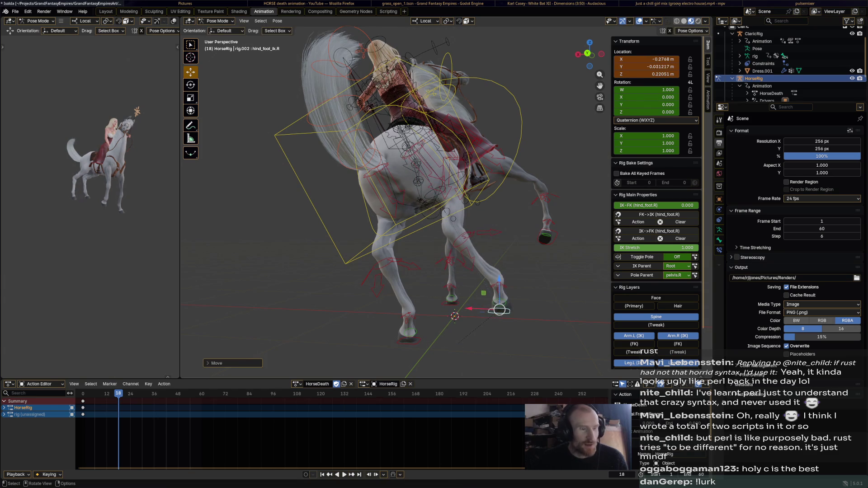
key(r)
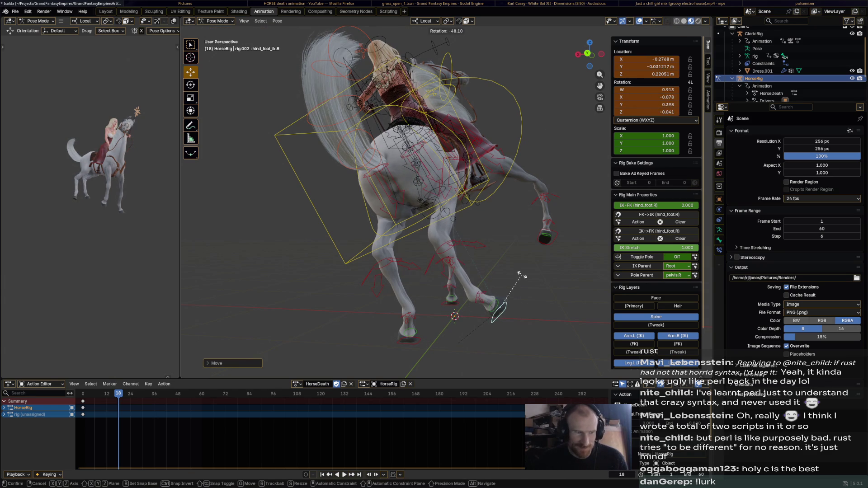
click(506, 291)
middle_drag(505, 292, 407, 293)
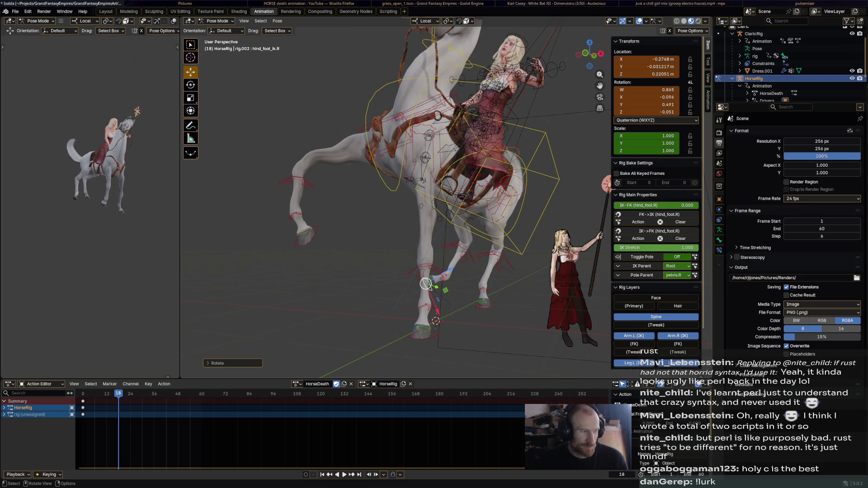
Rotate the chest, neck and head upward into the rearing pose at frame 18.
click(502, 85)
key(r)
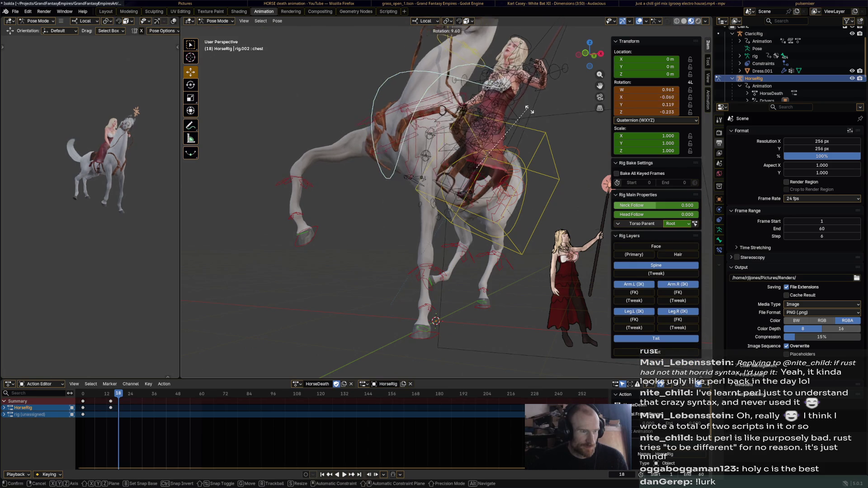
click(530, 68)
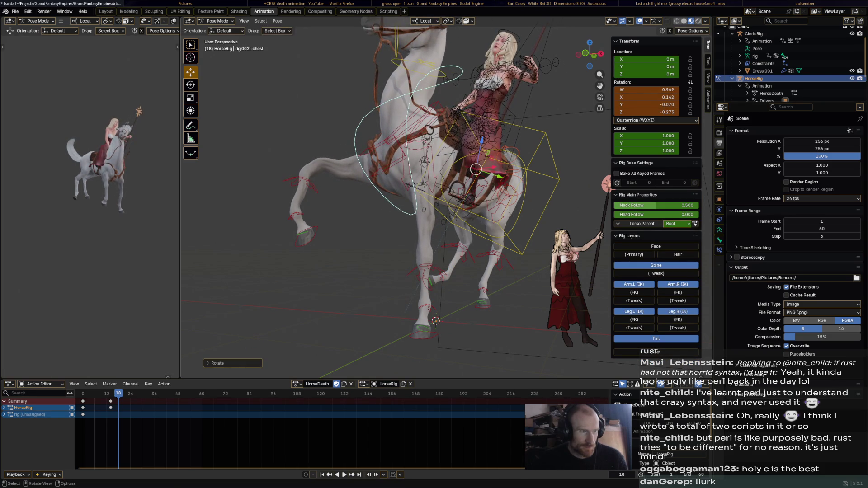
click(414, 63)
key(r)
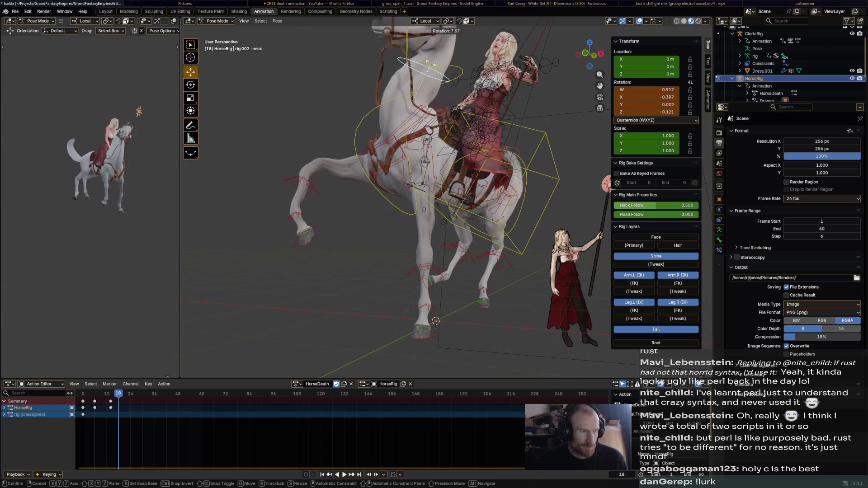
click(416, 59)
mouse_move(415, 60)
middle_down()
mouse_move(380, 82)
mouse_move(407, 78)
middle_up()
click(407, 78)
key(r)
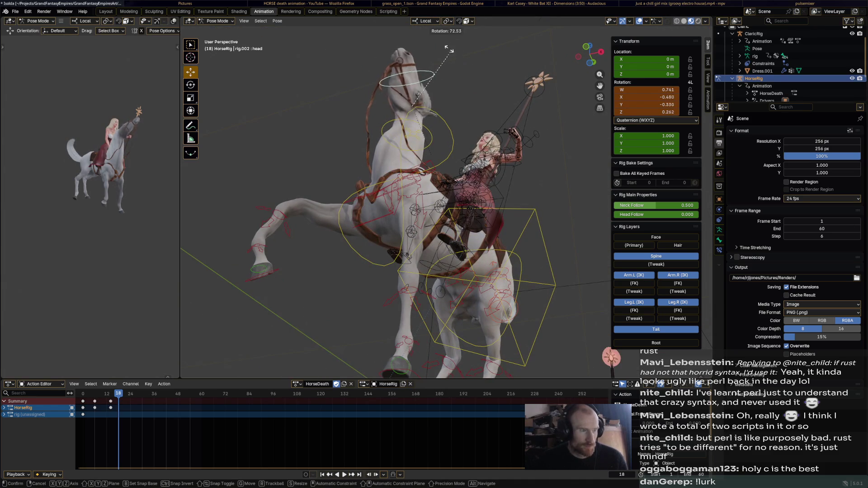
click(414, 75)
middle_drag(414, 107, 502, 101)
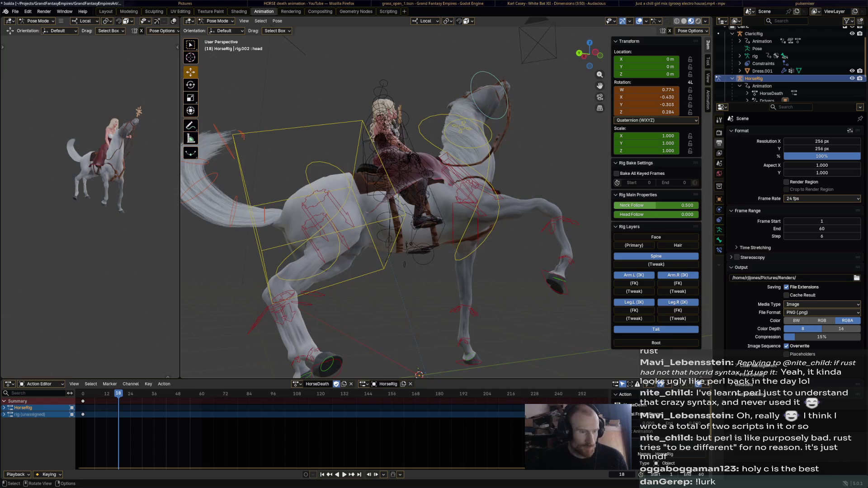
Move and rotate the right front foot control into its final raised position.
click(556, 280)
middle_drag(556, 280, 547, 285)
drag(547, 285, 524, 284)
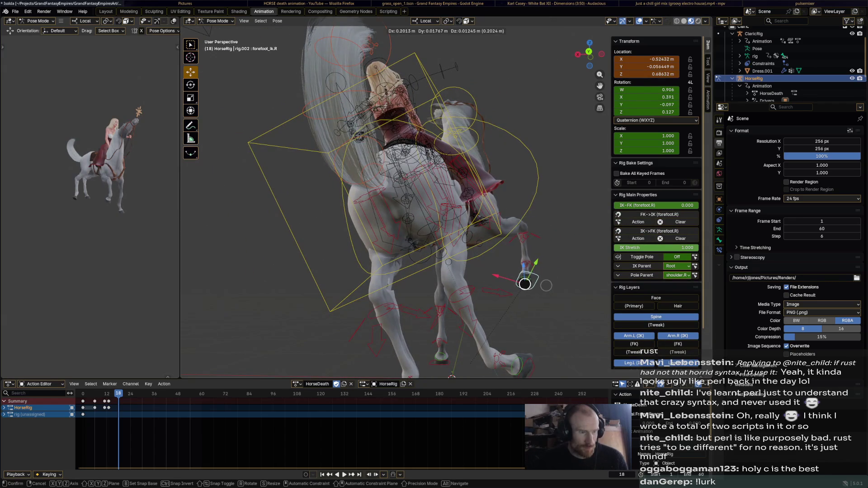
click(547, 286)
middle_drag(546, 286, 407, 288)
key(r)
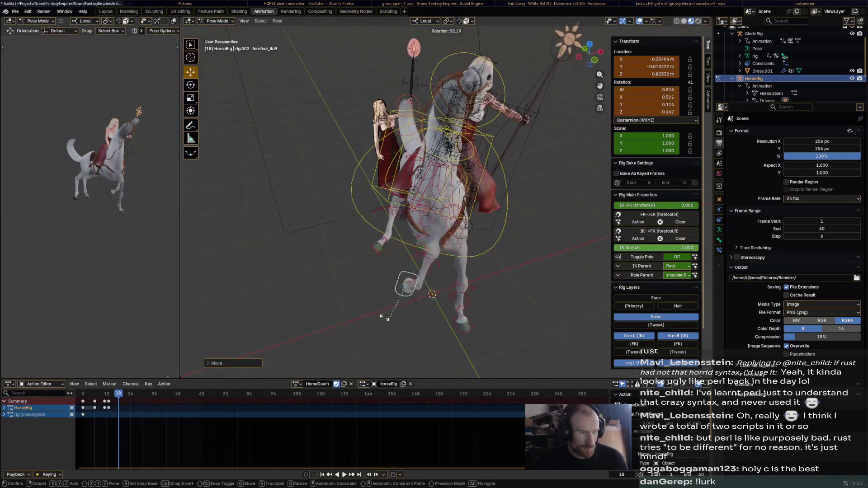
click(387, 305)
key(g)
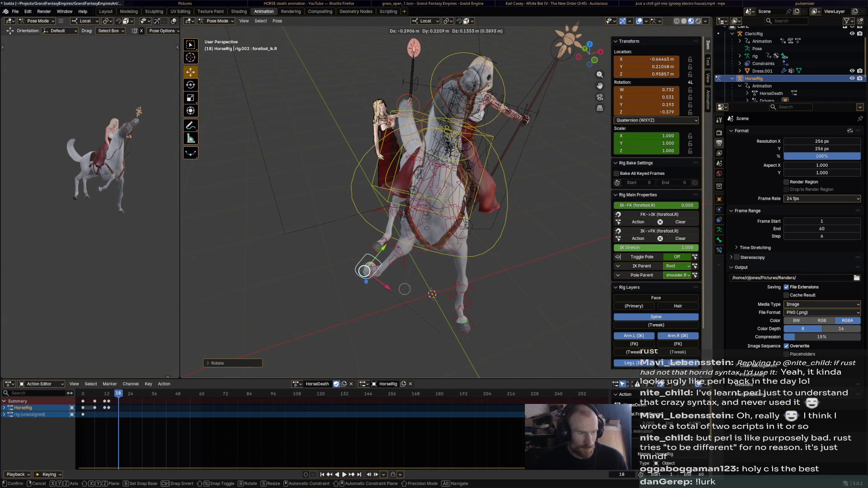
click(384, 270)
middle_drag(384, 271, 325, 265)
key(r)
click(383, 250)
key(g)
click(402, 255)
mouse_move(401, 255)
middle_down()
mouse_move(448, 244)
mouse_move(407, 204)
middle_up()
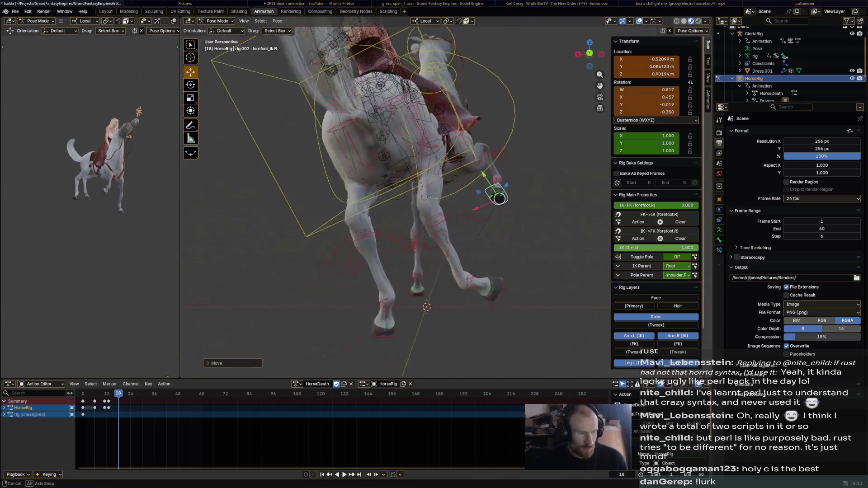
middle_drag(497, 197, 328, 114)
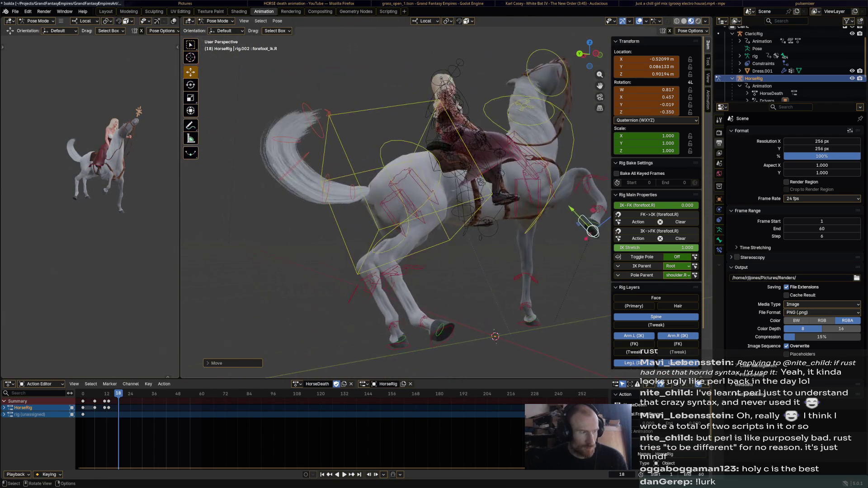
Rotate the tail, select every bone, and key the full rearing pose at frame 18.
click(328, 113)
key(r)
click(233, 149)
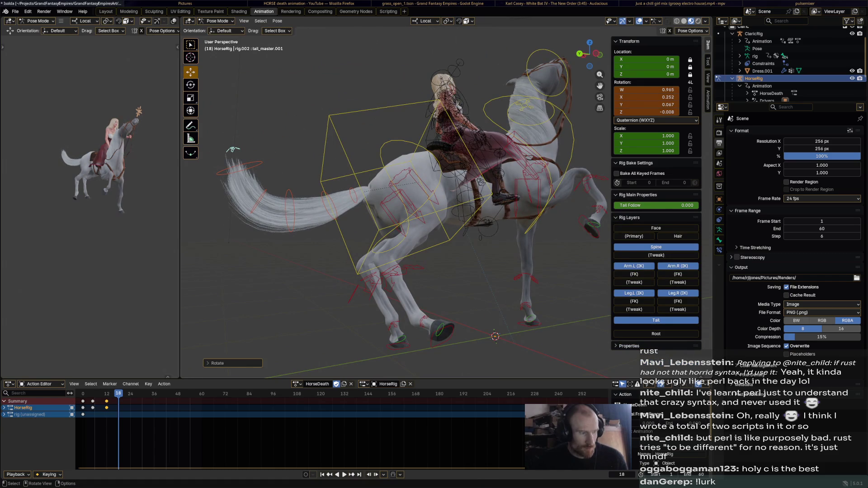
key(a)
key(i)
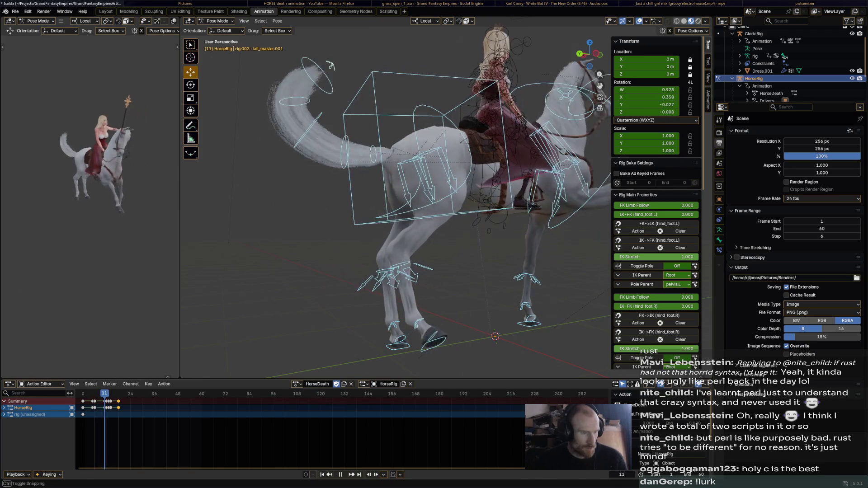
click(434, 338)
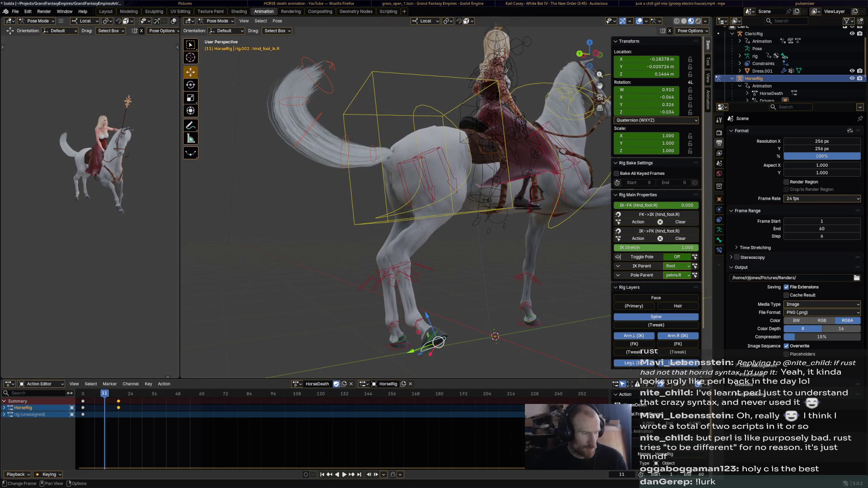
key(alt+a)
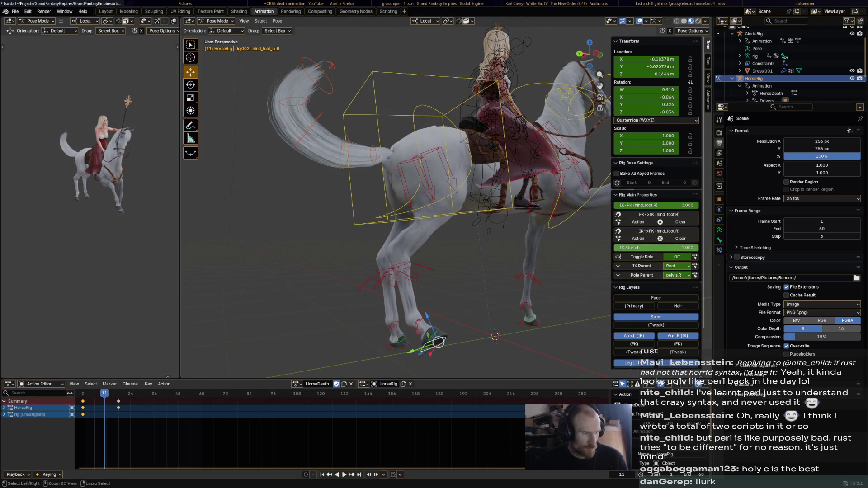
key(space)
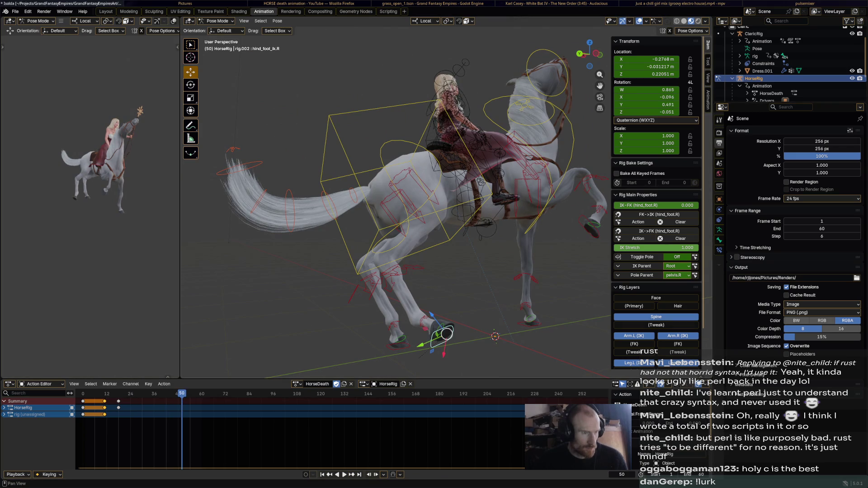
key(space)
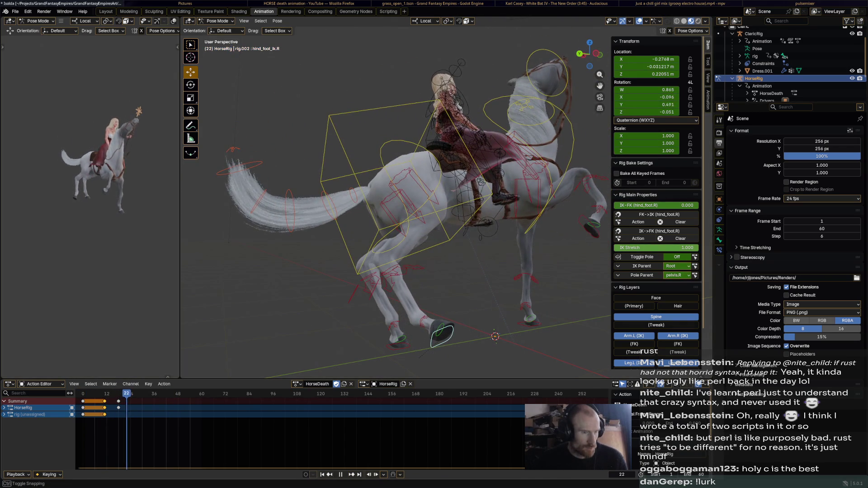
key(space)
key(space)
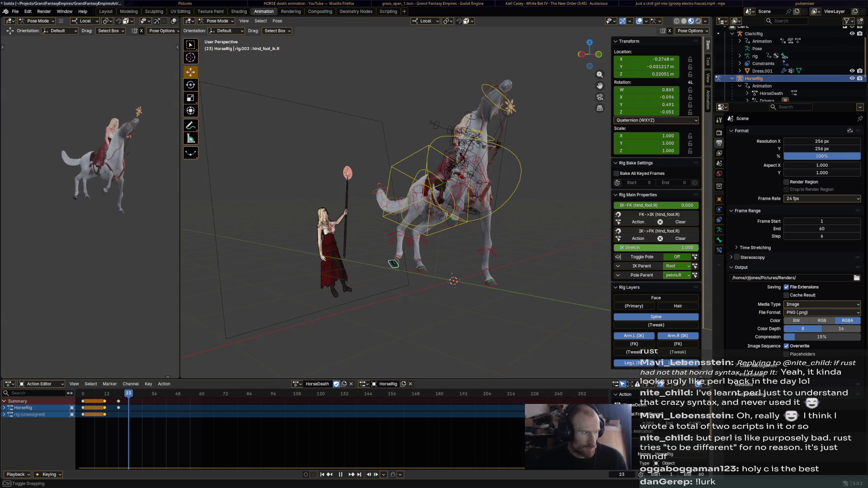
mouse_move(407, 204)
middle_down()
mouse_move(380, 197)
mouse_move(391, 193)
middle_up()
Rotate and move the torso control so the horse tips over onto its side.
click(390, 186)
key(r)
click(408, 221)
key(g)
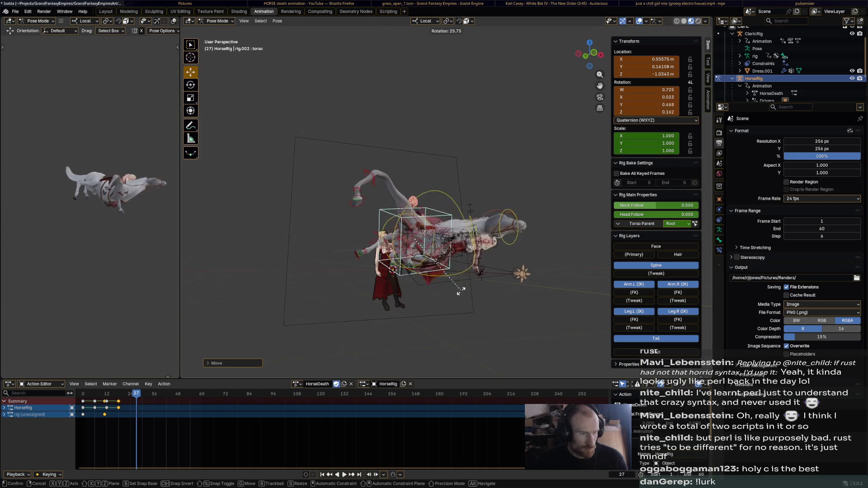
click(434, 244)
middle_drag(434, 244, 448, 237)
key(r)
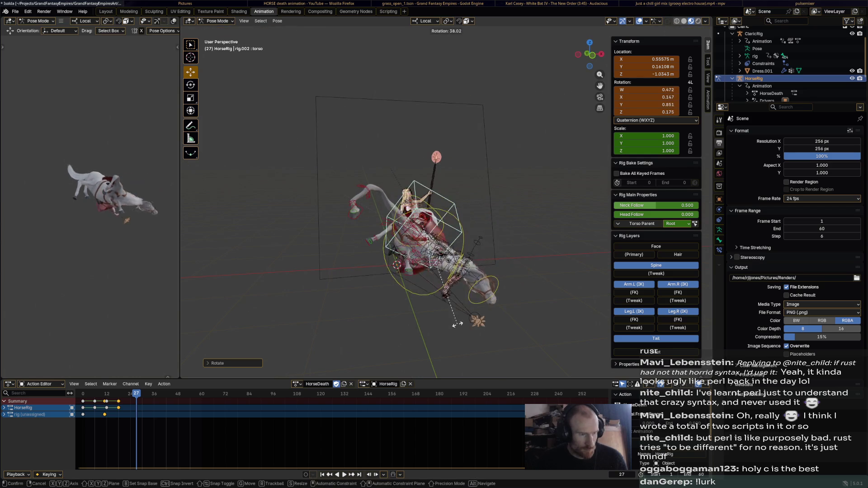
mouse_move(434, 245)
middle_down()
mouse_move(489, 272)
mouse_move(475, 299)
middle_up()
Try a further torso rotation, undo it, and shift the torso into the lying position instead.
key(r)
click(502, 285)
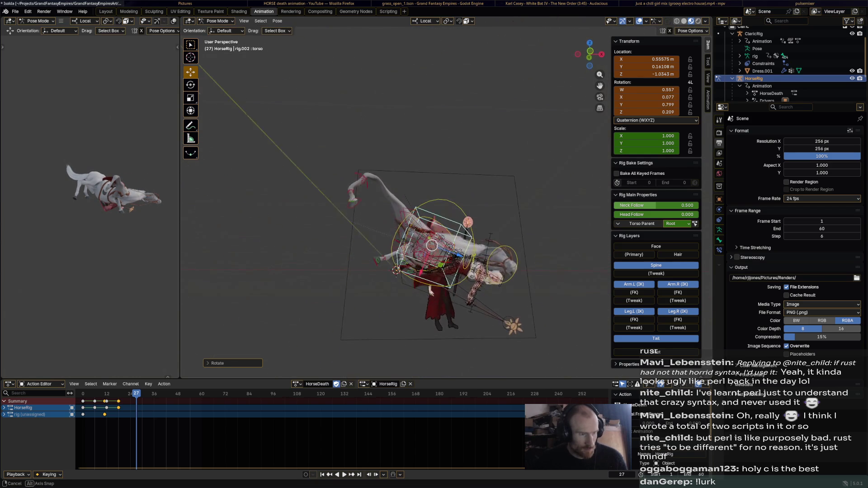
middle_drag(434, 244, 475, 258)
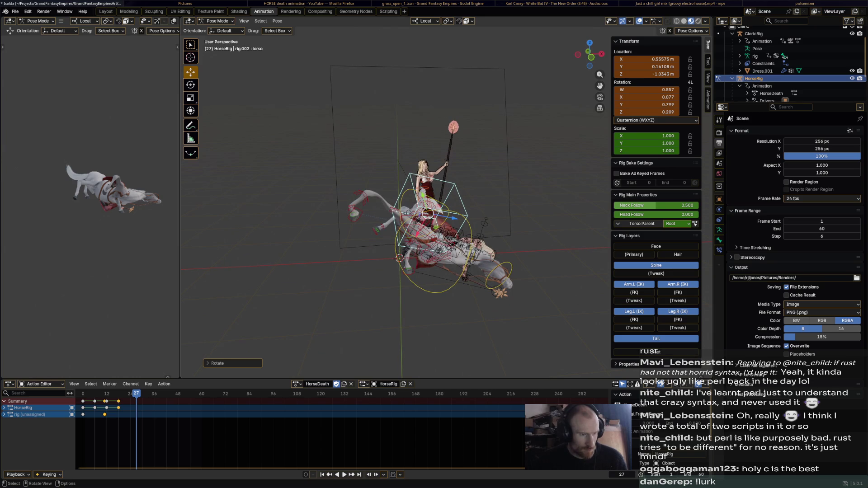
key(ctrl+z)
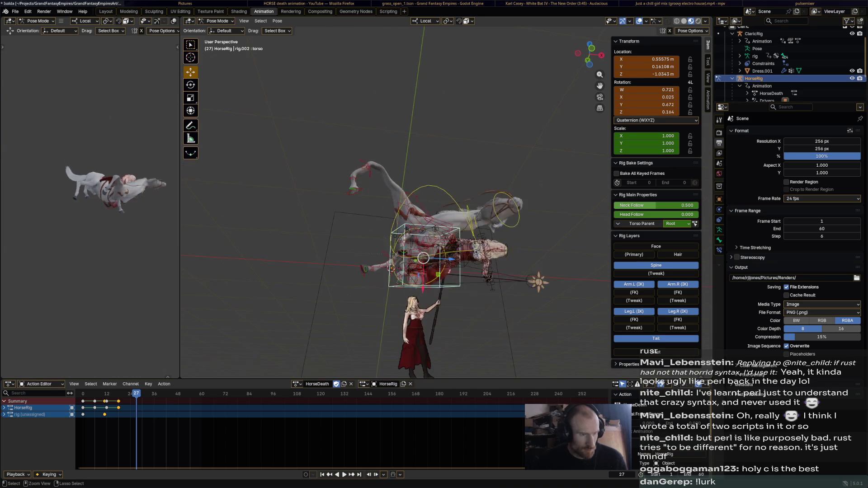
middle_drag(421, 217, 421, 203)
key(g)
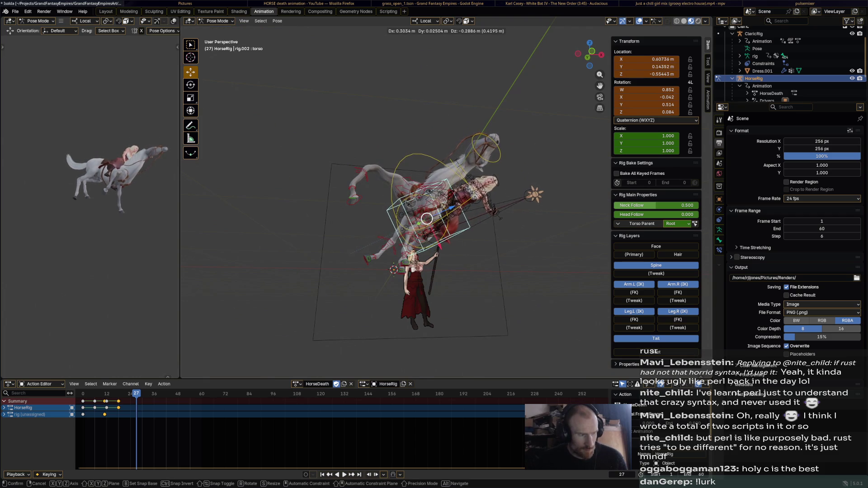
click(426, 217)
Turn the horse's head and chest to suit the fallen pose.
middle_drag(426, 218, 379, 218)
click(478, 163)
key(r)
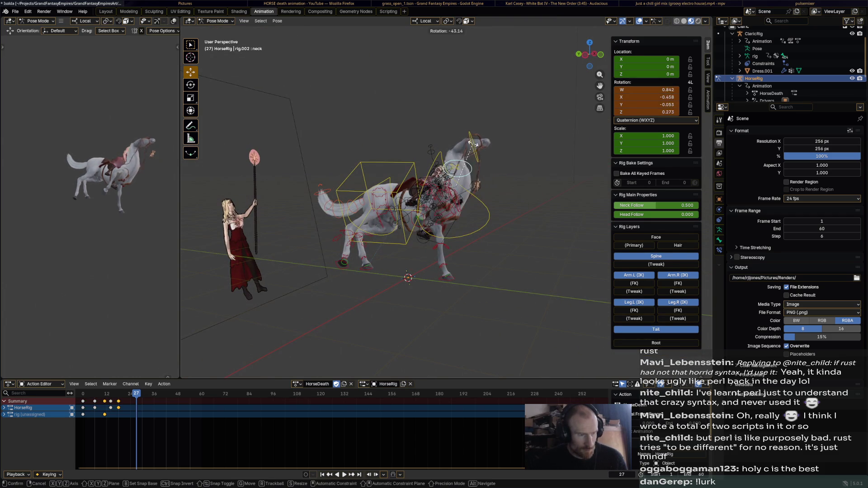
click(437, 115)
mouse_move(436, 115)
middle_down()
mouse_move(401, 135)
mouse_move(367, 140)
middle_up()
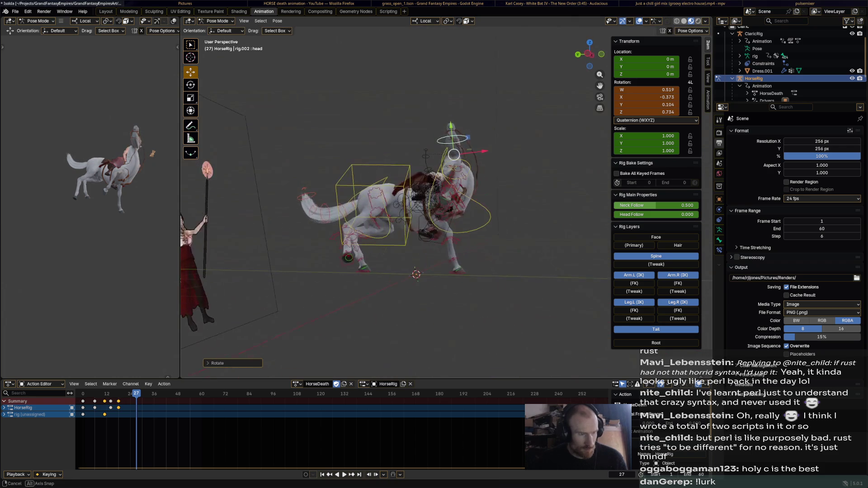
key(r)
click(405, 205)
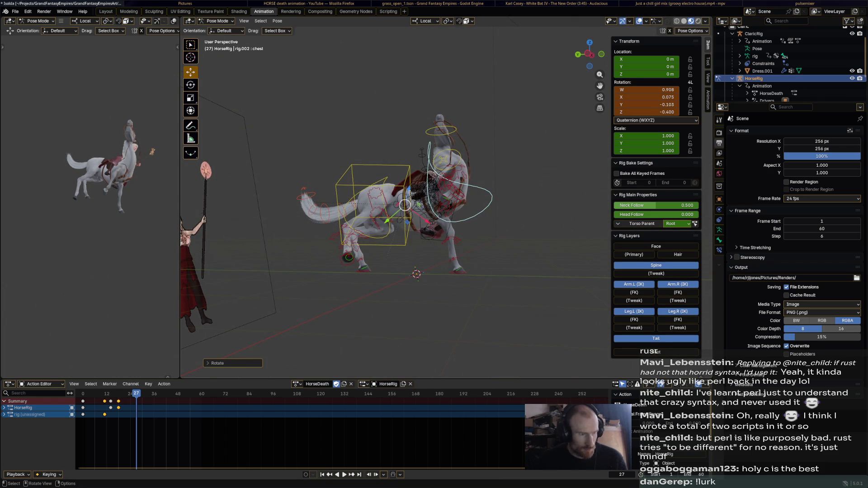
Rotate the hips bone to follow the toppled torso.
shift+click(405, 205)
key(r)
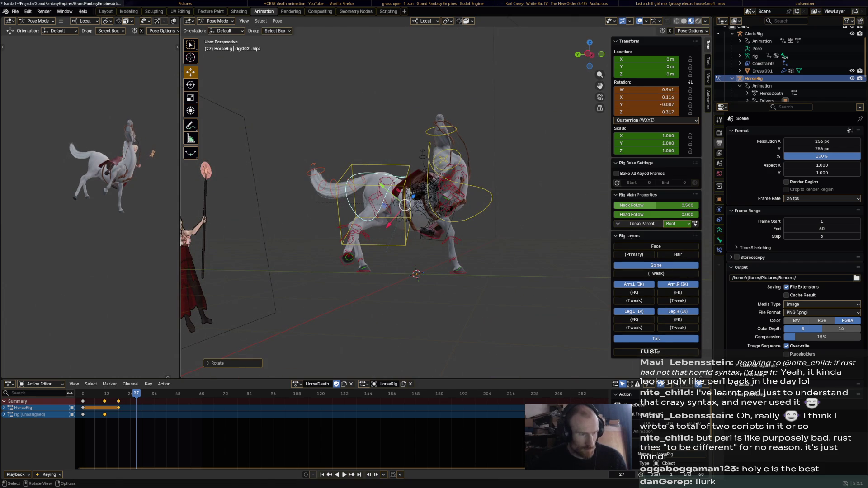
key(r)
click(393, 174)
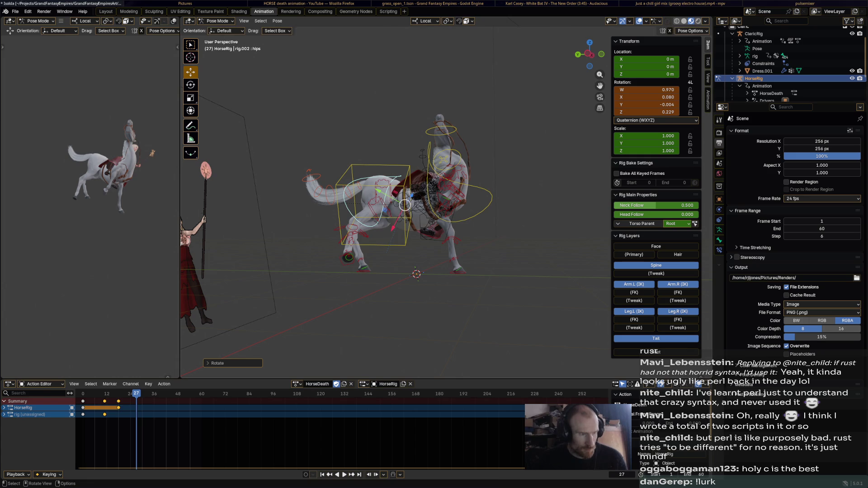
Lower the right hind foot and rotate the upper tail bone (tail.001).
click(349, 255)
drag(349, 254, 368, 280)
mouse_move(368, 280)
middle_down()
mouse_move(327, 166)
mouse_move(364, 167)
middle_up()
click(328, 165)
click(364, 166)
key(r)
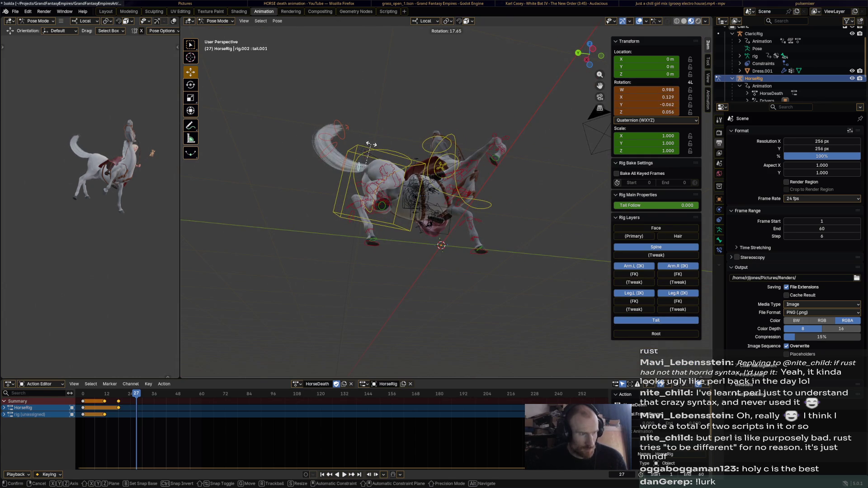
middle_drag(364, 166, 386, 225)
click(455, 316)
mouse_move(455, 316)
middle_down()
mouse_move(533, 252)
mouse_move(478, 253)
middle_up()
Move the right hind foot, key the whole rig at frame 27, and play back the fall.
key(g)
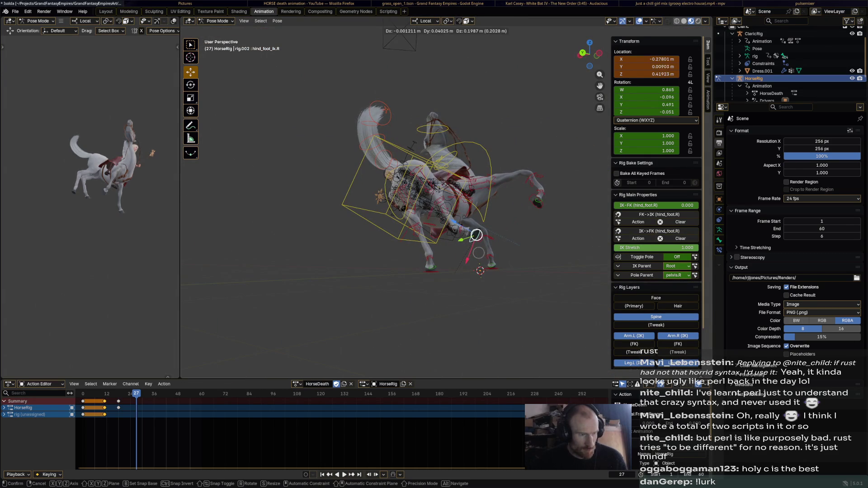
click(486, 234)
mouse_move(486, 234)
middle_down()
mouse_move(407, 244)
mouse_move(379, 211)
mouse_move(394, 233)
middle_up()
click(375, 204)
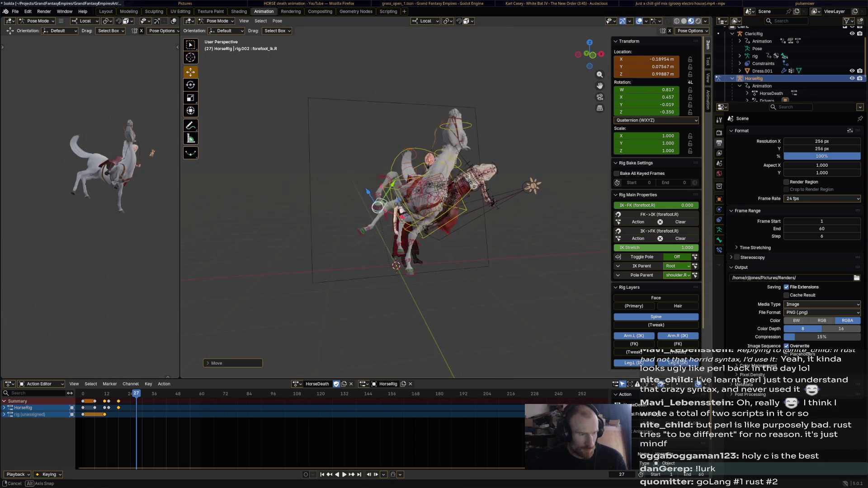
key(a)
key(i)
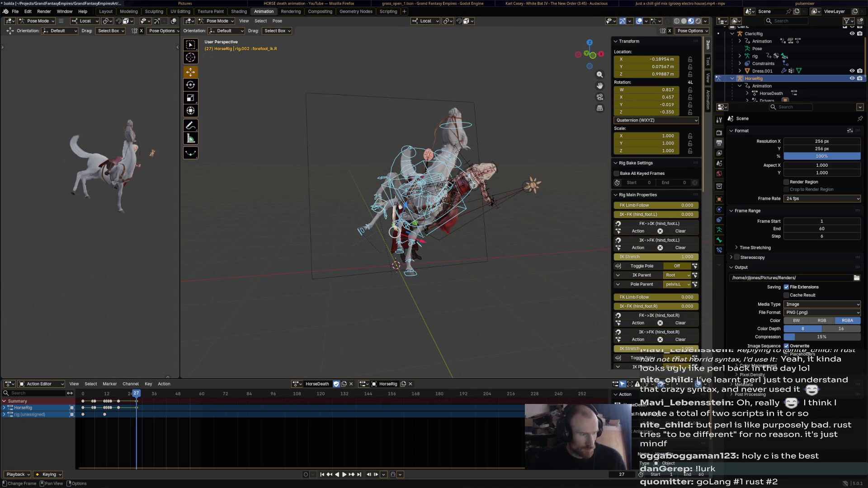
key(space)
Rotate and reposition the left front foot IK control for the lying pose.
click(380, 273)
key(r)
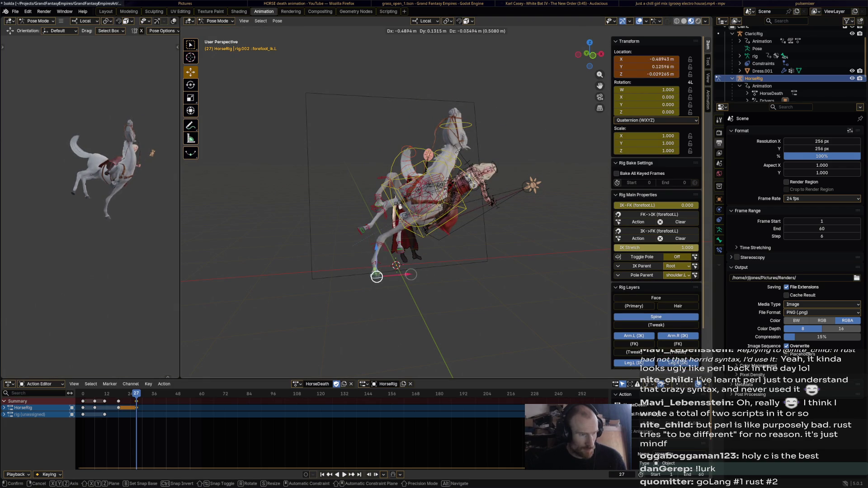
click(380, 276)
key(g)
click(387, 273)
Move and rotate the left hind foot IK control into place under the fallen horse.
key(g)
click(384, 254)
key(r)
click(384, 254)
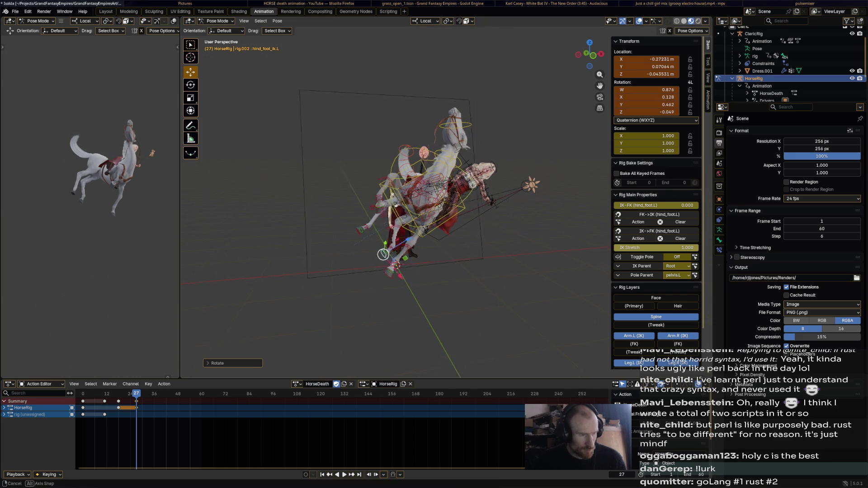
middle_drag(378, 252, 382, 299)
key(g)
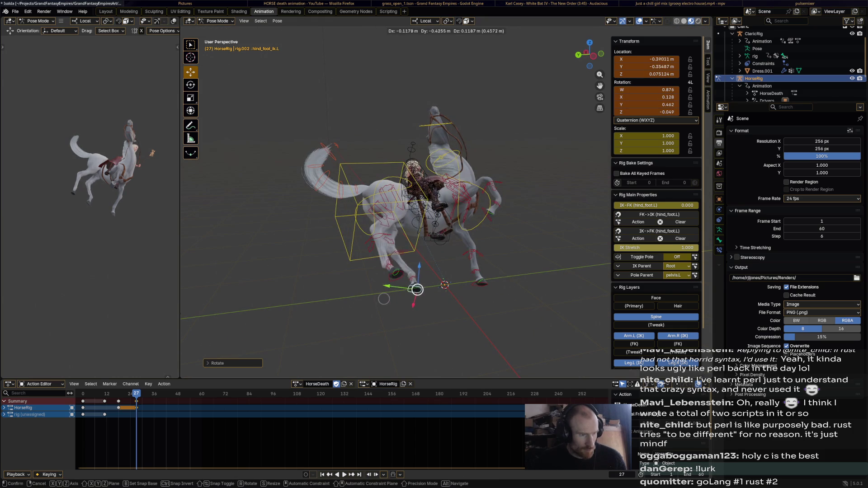
click(417, 289)
mouse_move(417, 289)
middle_down()
mouse_move(428, 299)
mouse_move(408, 286)
middle_up()
Key the adjusted pose on all bones at frame 27 and play the animation again.
key(a)
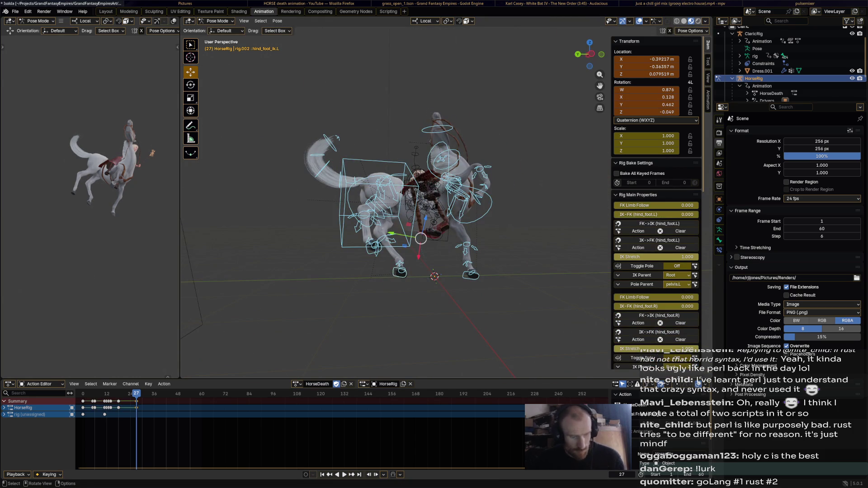
key(i)
key(space)
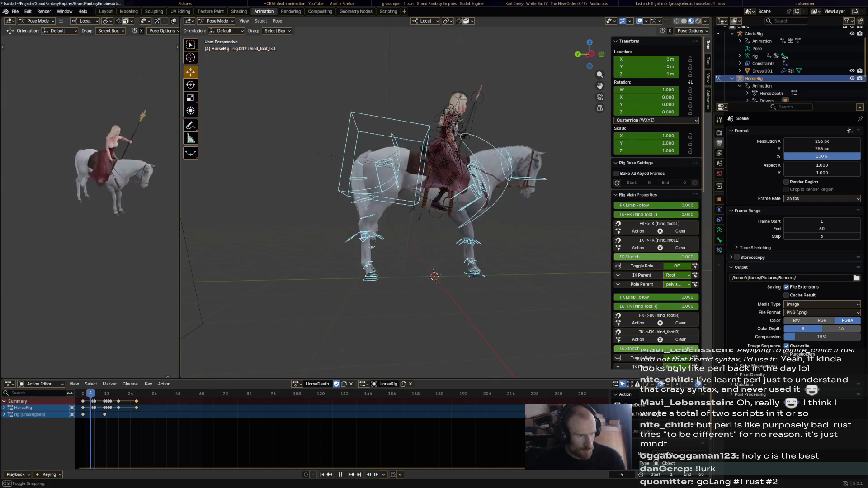
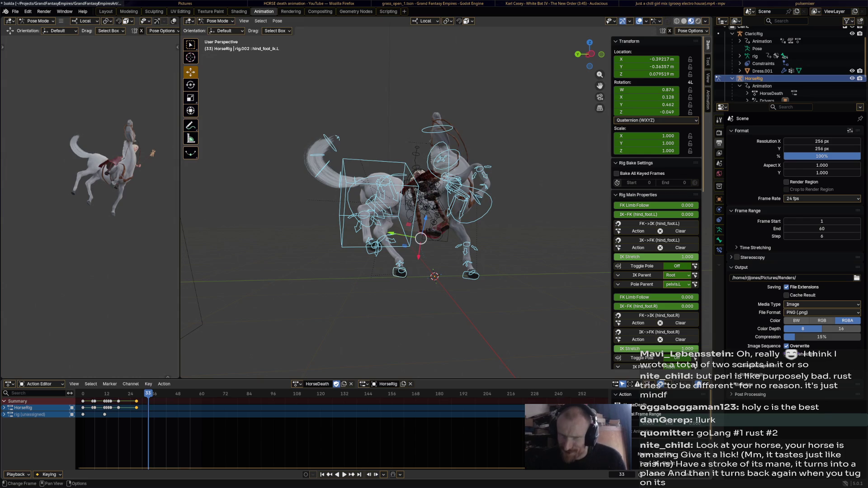
Review the fall playback, then rotate the horse's torso control at frame 37.
middle_drag(421, 203, 475, 190)
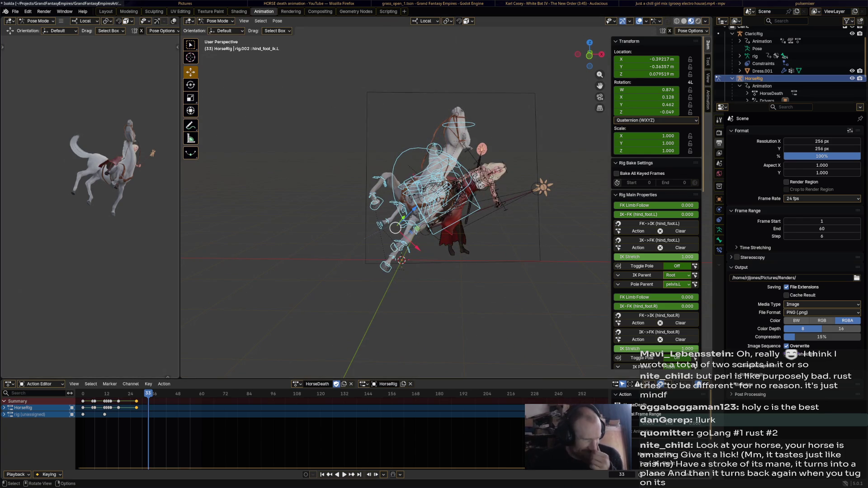
key(space)
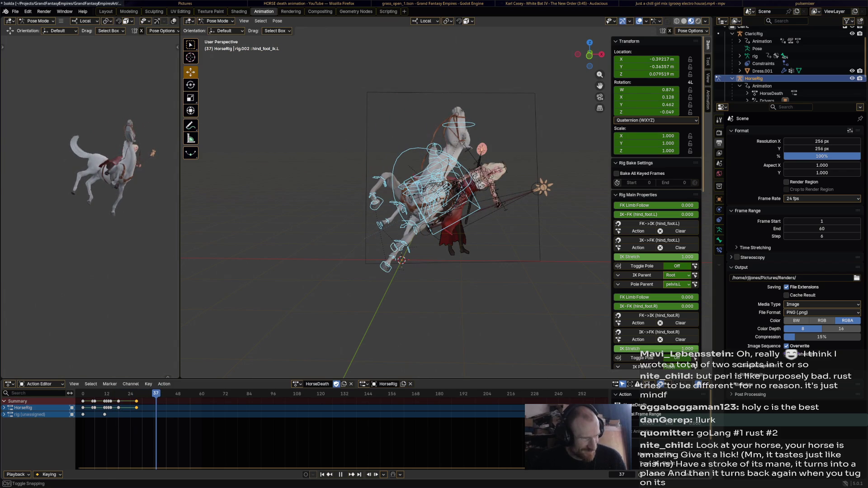
click(462, 201)
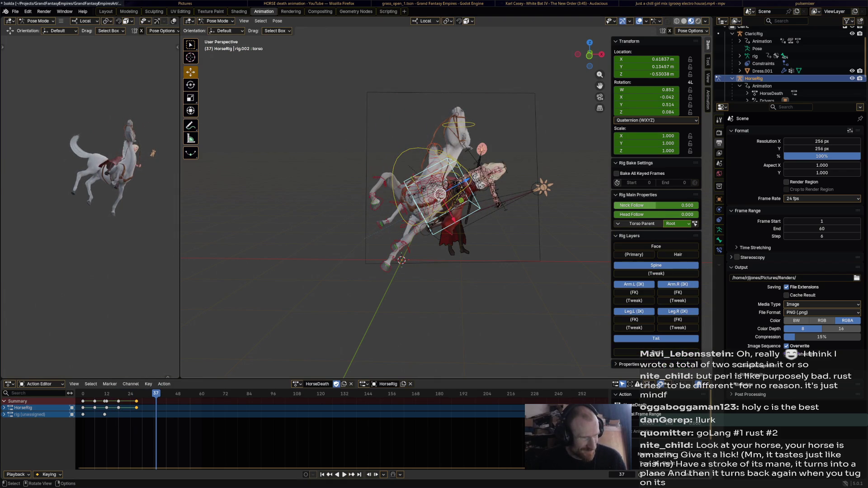
middle_drag(461, 201, 451, 199)
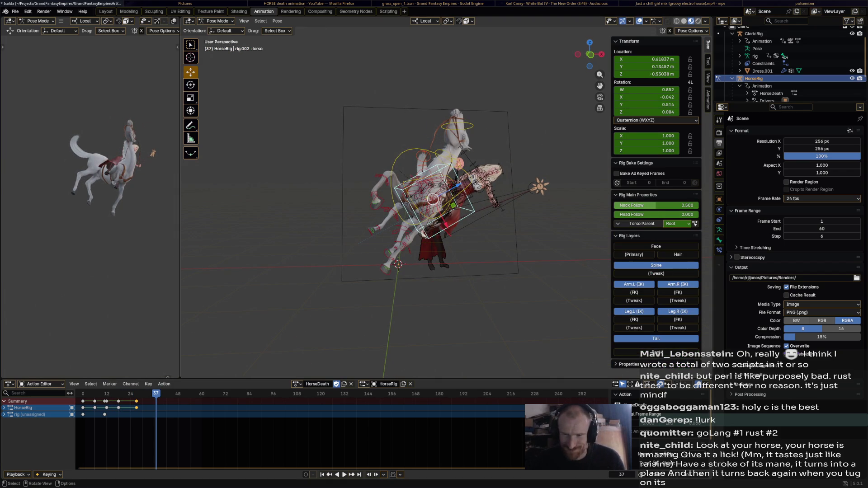
key(g)
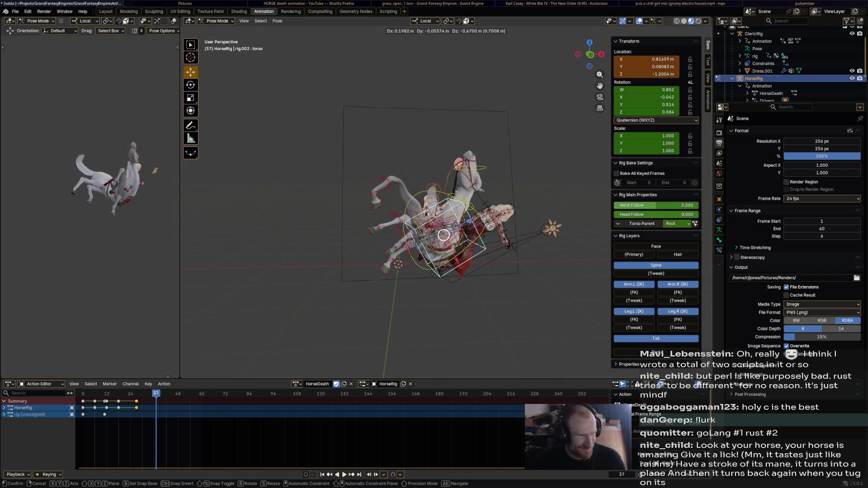
key(Return)
key(r)
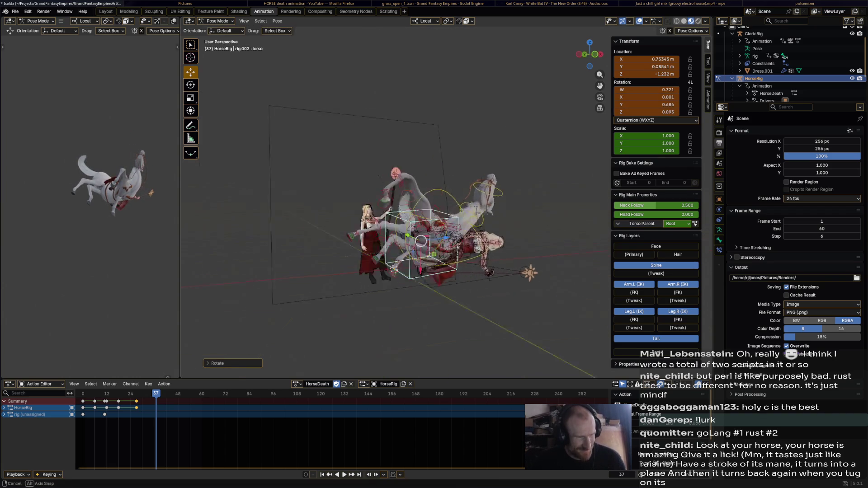
key(Return)
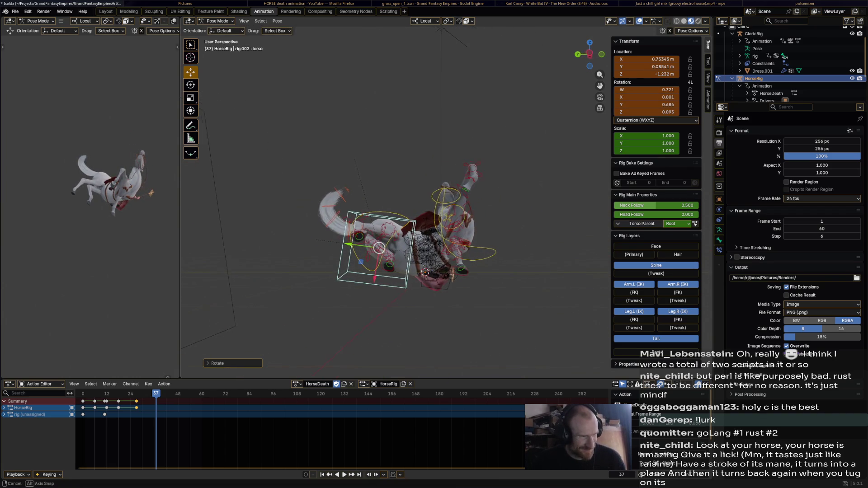
middle_drag(448, 231, 475, 231)
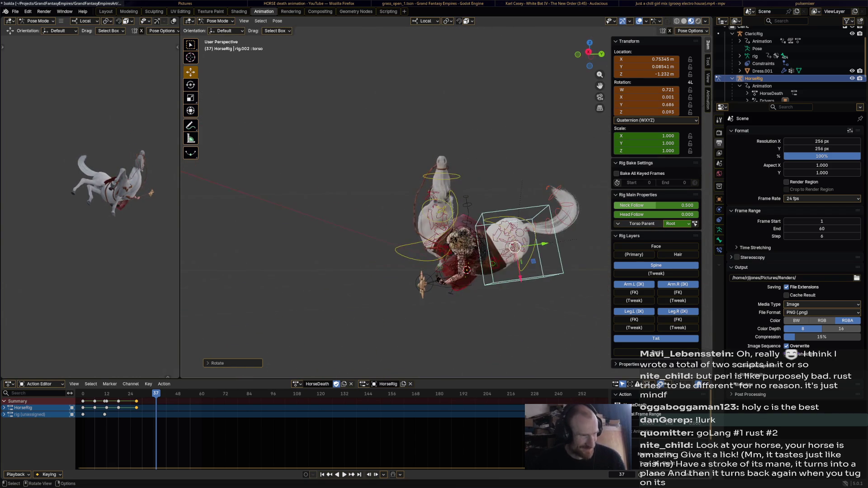
scroll(475, 230, up, 2)
Rotate the horse's chest and head to follow the fall, tweaking the chest twice.
click(483, 207)
key(r)
click(502, 217)
click(461, 152)
middle_drag(462, 152, 508, 199)
key(r)
key(Return)
click(508, 197)
middle_drag(507, 197, 414, 233)
key(r)
click(415, 233)
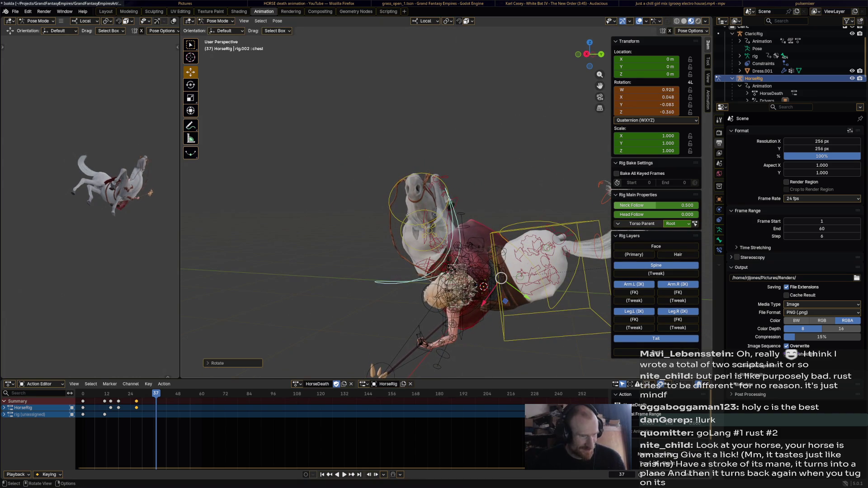
Select the hips, try a rotation on the first tail bone and undo it.
click(576, 258)
middle_drag(576, 258, 451, 259)
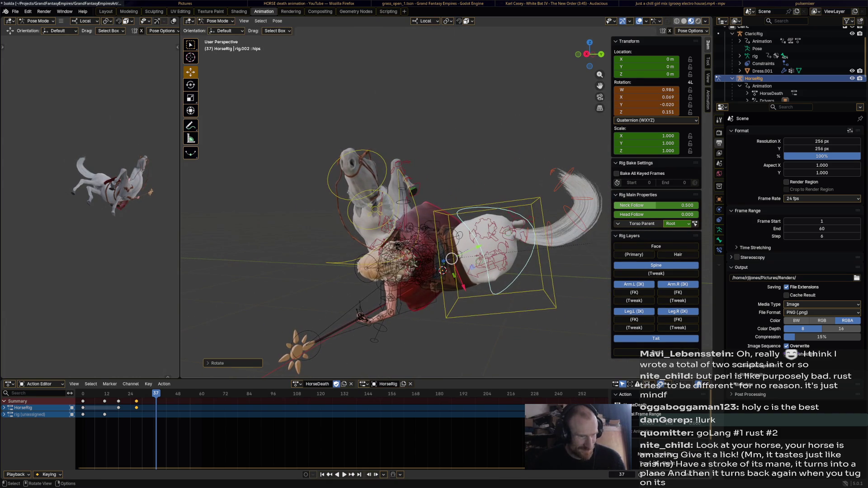
click(543, 217)
key(r)
click(517, 233)
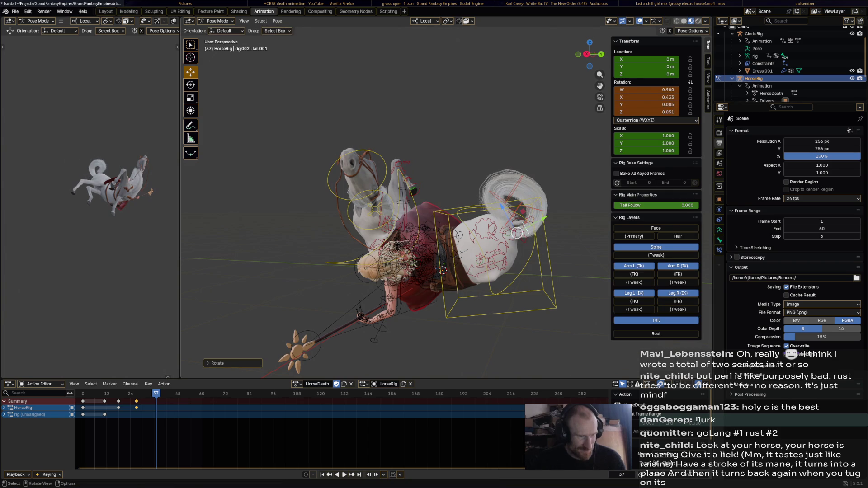
key(ctrl+z)
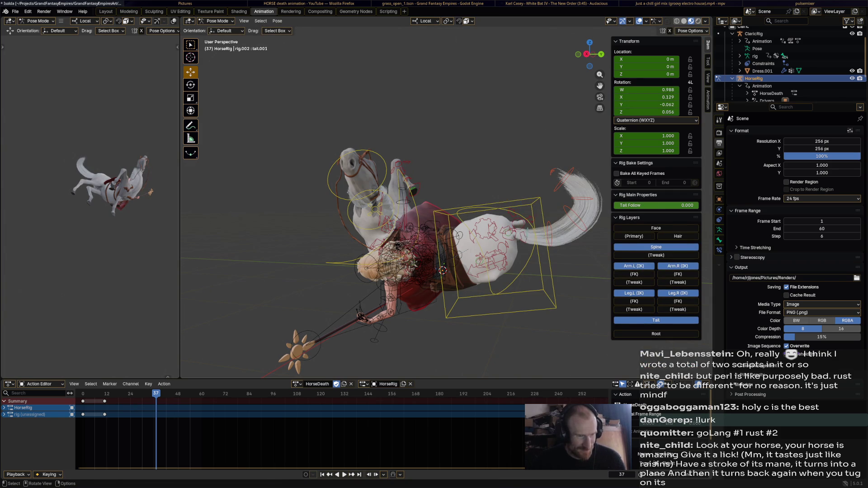
Curl the whole tail by rotating its master control twice.
click(569, 176)
key(r)
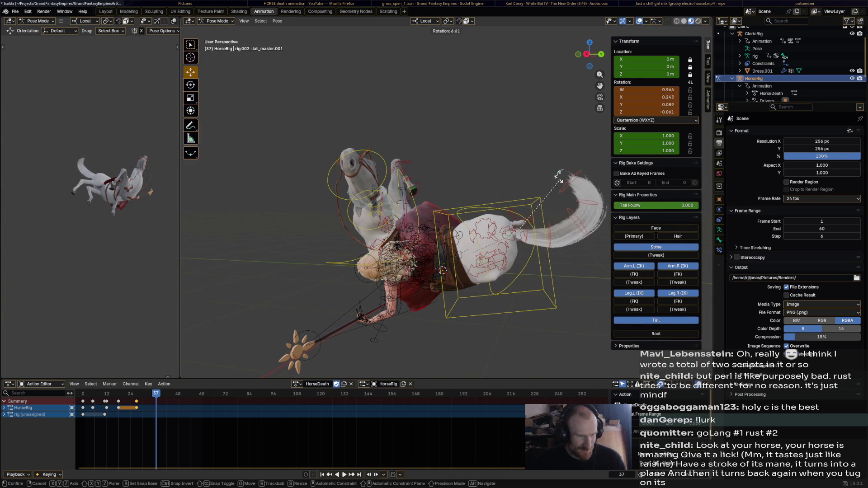
click(545, 172)
key(r)
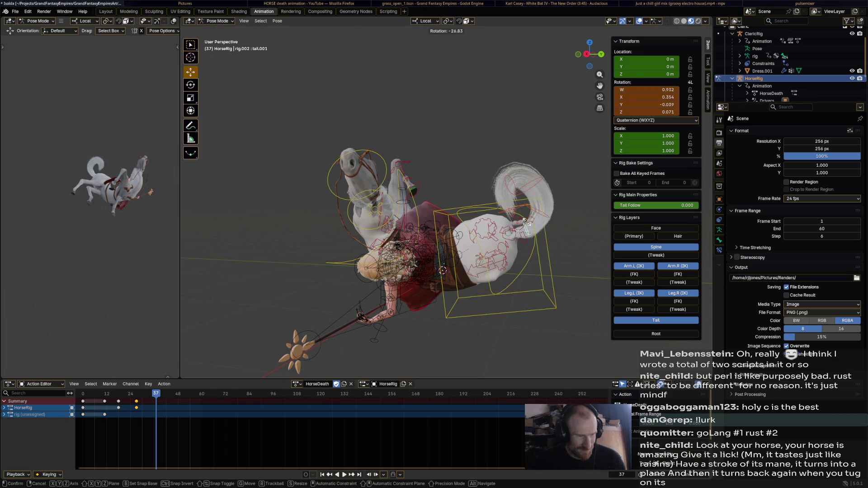
click(526, 225)
mouse_move(527, 225)
middle_down()
mouse_move(511, 211)
mouse_move(475, 224)
middle_up()
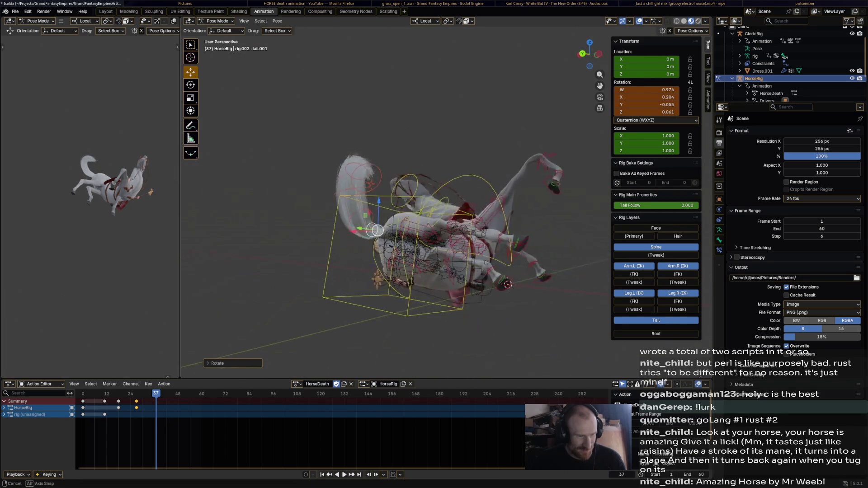
Move and rotate the right forefoot IK control into the fallen pose.
click(512, 282)
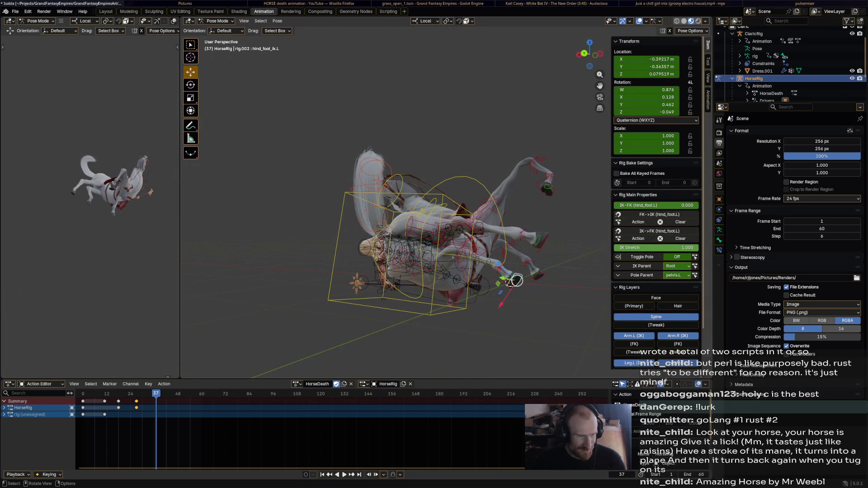
drag(546, 187, 545, 234)
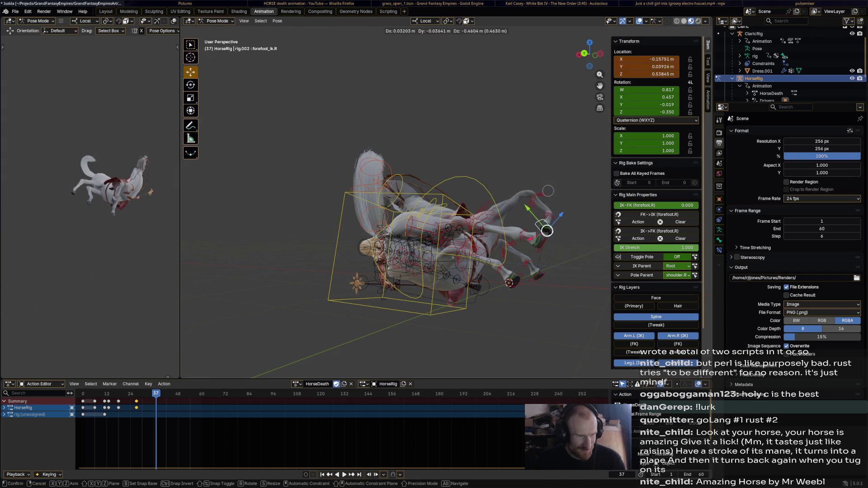
middle_drag(544, 234, 529, 203)
key(r)
click(536, 168)
middle_drag(537, 167, 503, 204)
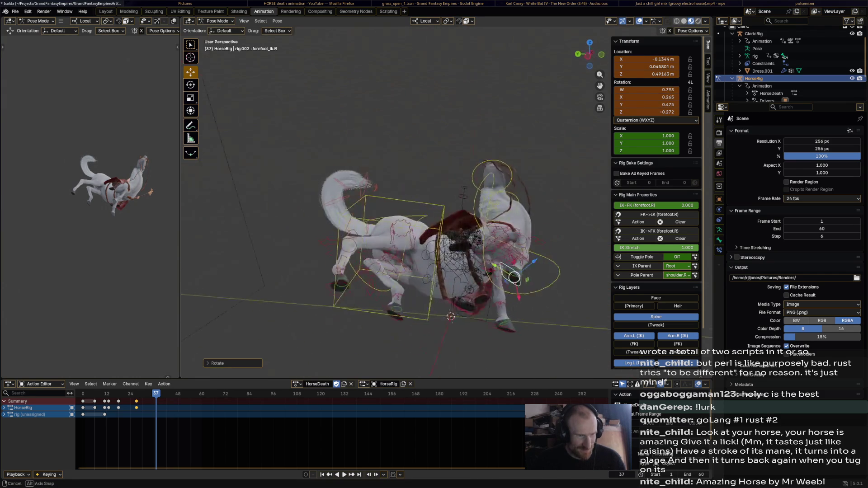
key(g)
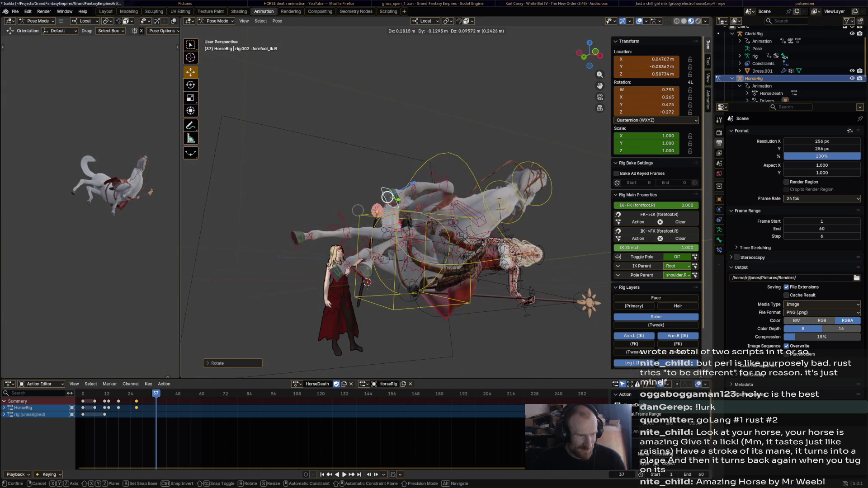
click(414, 180)
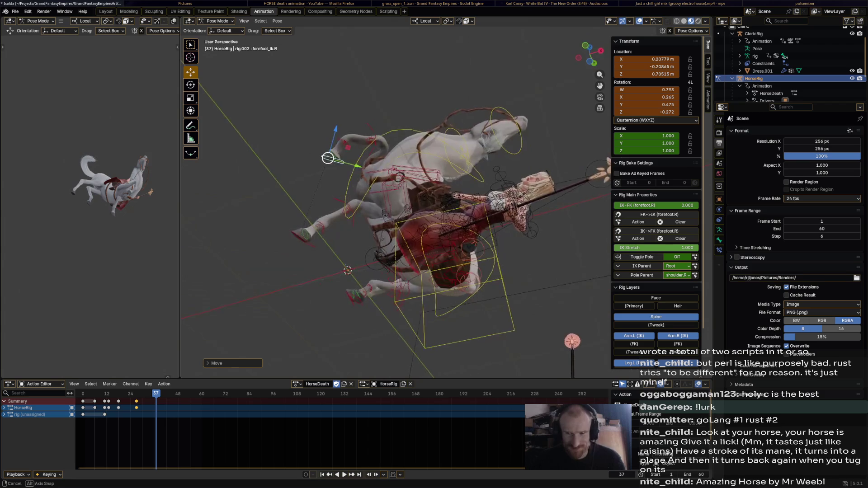
middle_drag(415, 179, 356, 107)
key(r)
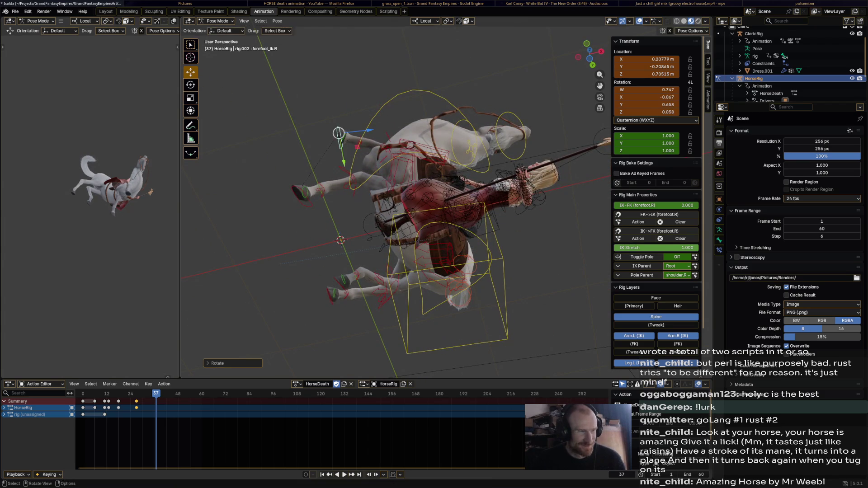
key(g)
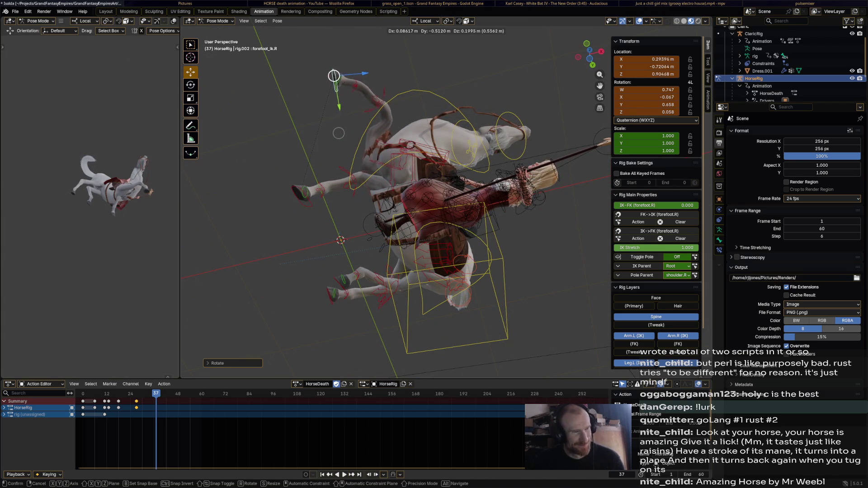
key(Return)
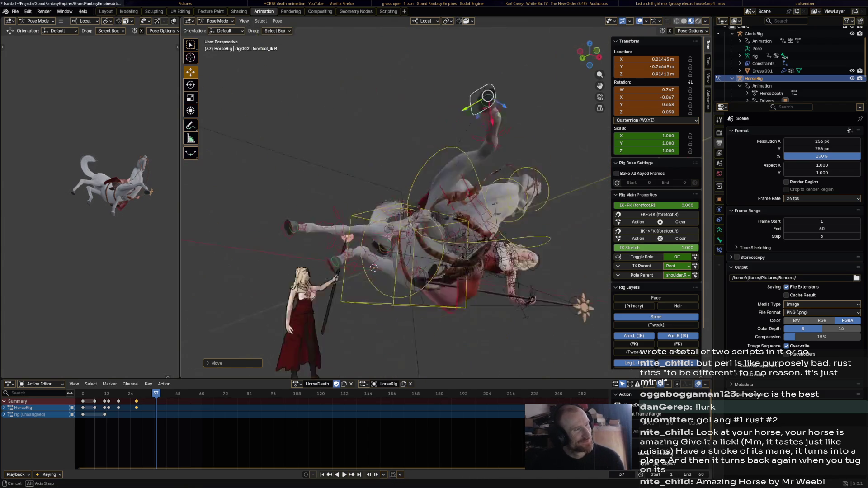
Place the right forefoot, then rotate and lift the left forefoot IK control.
mouse_move(449, 224)
middle_down()
mouse_move(475, 204)
mouse_move(434, 285)
middle_up()
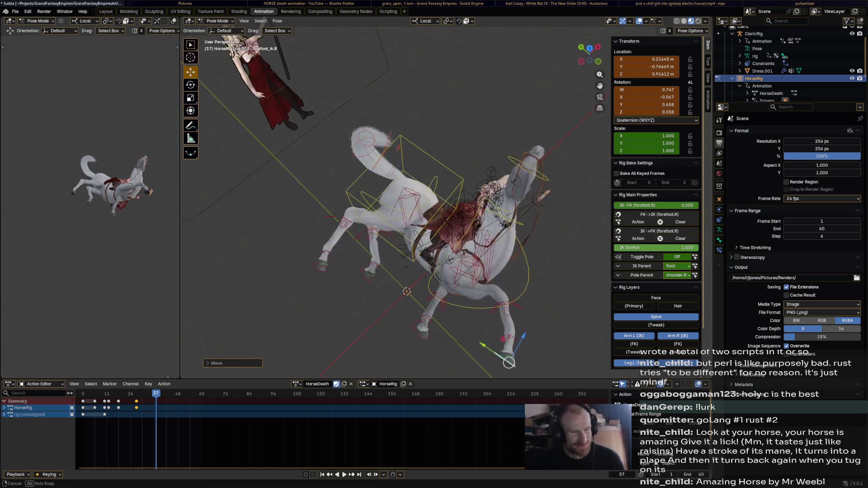
key(g)
mouse_move(434, 356)
middle_down()
mouse_move(297, 189)
mouse_move(370, 217)
middle_up()
click(370, 217)
key(r)
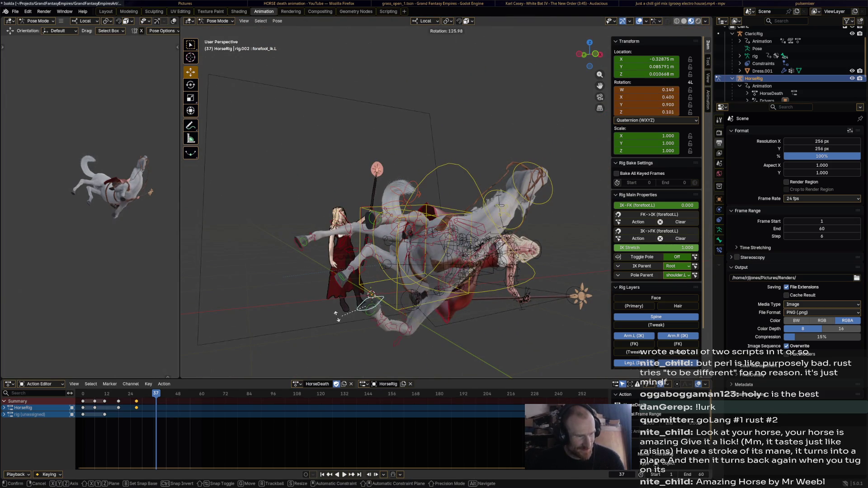
click(372, 334)
mouse_move(372, 334)
middle_down()
mouse_move(528, 330)
mouse_move(487, 347)
mouse_move(435, 339)
middle_up()
key(g)
click(489, 346)
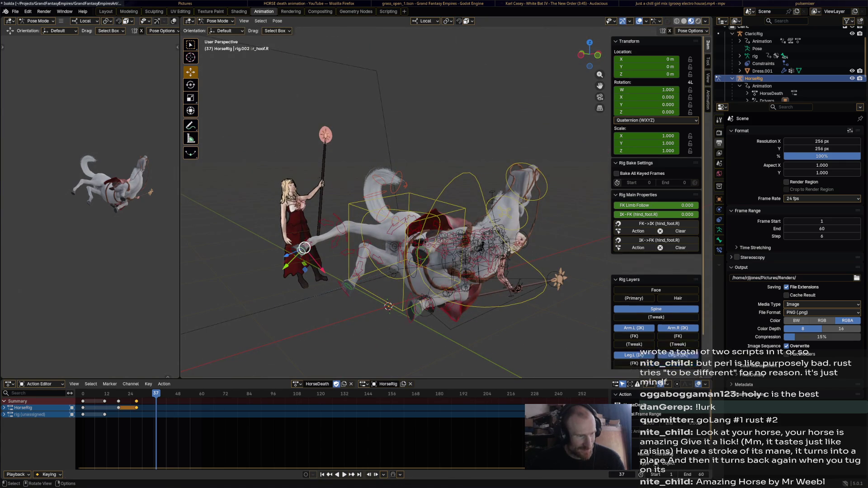
Shift both hind feet, keyframe all horse bones at frame 37 and play the animation.
click(333, 250)
key(g)
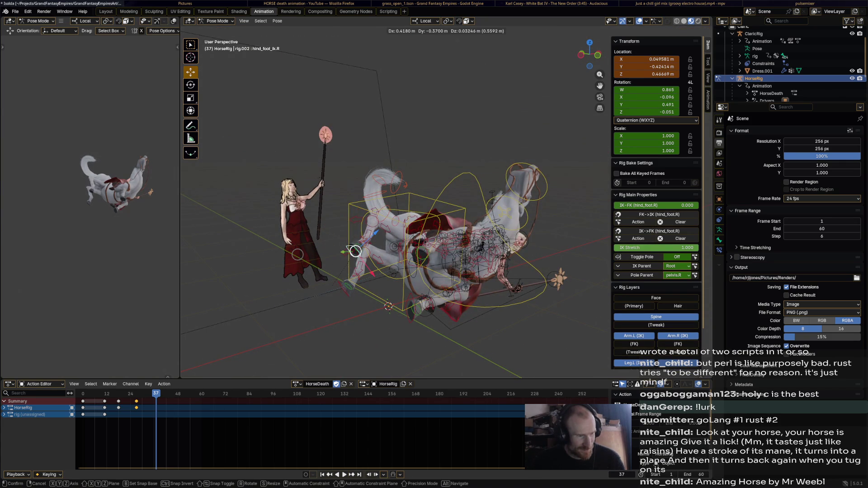
click(345, 251)
key(g)
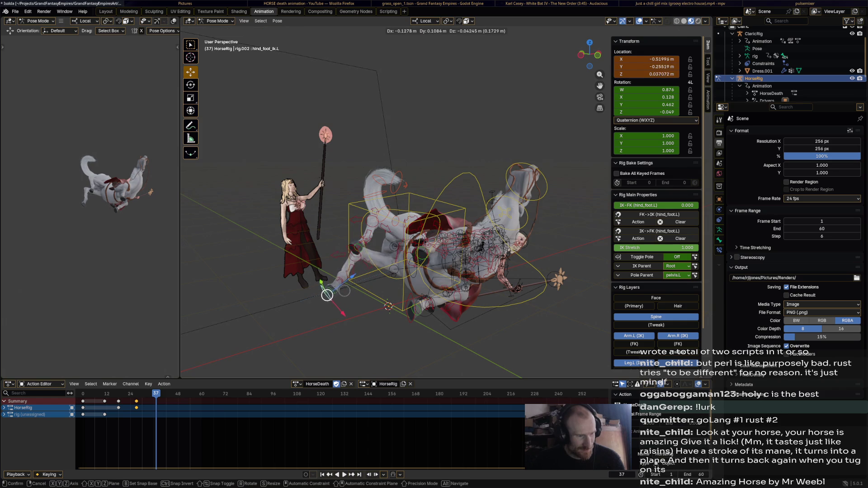
click(327, 295)
middle_drag(328, 295, 374, 261)
key(a)
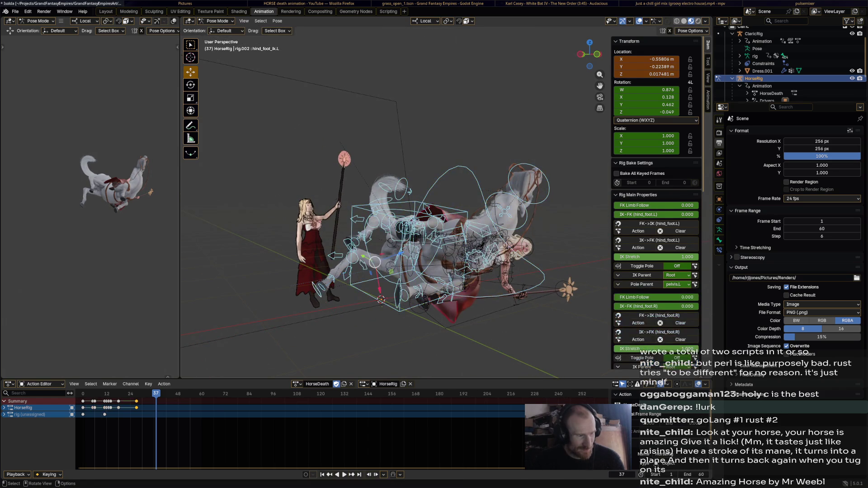
key(i)
key(space)
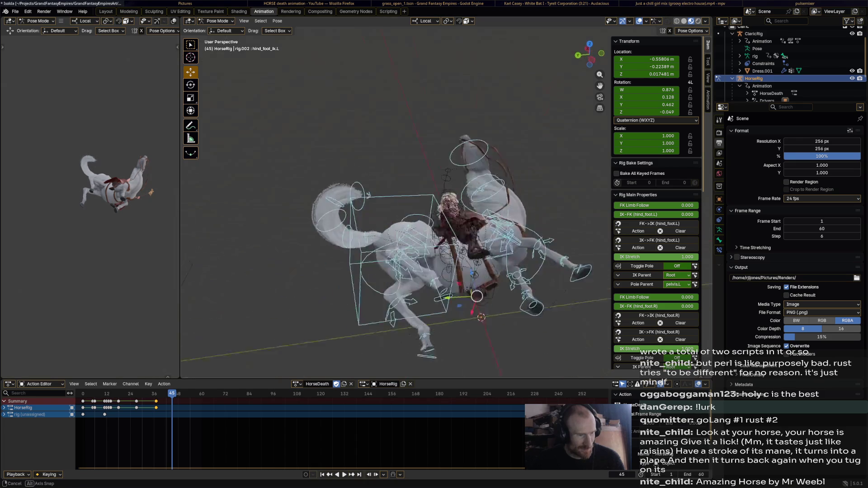
Back in Blender at frame 45, tilt and shift the horse's torso and keyframe it.
key(alt+Tab)
key(alt+Tab)
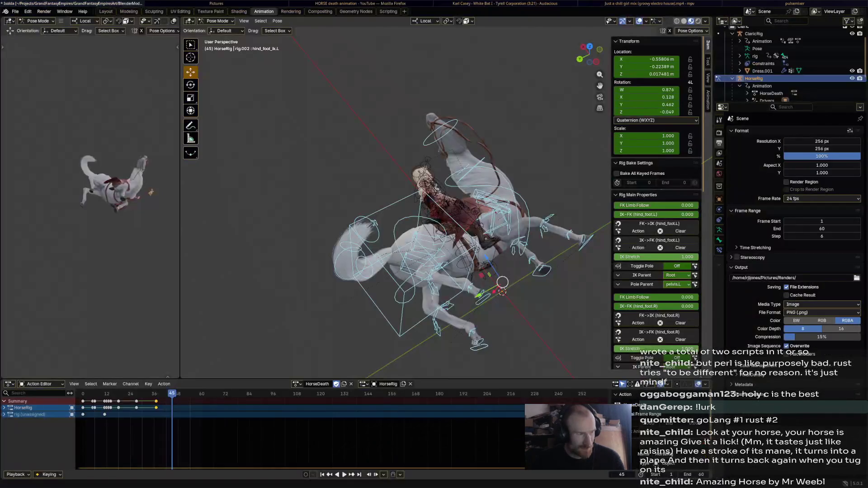
key(alt+Tab)
key(alt+Tab)
key(alt+Tab)
mouse_move(407, 204)
middle_down()
mouse_move(434, 190)
mouse_move(407, 204)
mouse_move(420, 196)
middle_up()
click(490, 274)
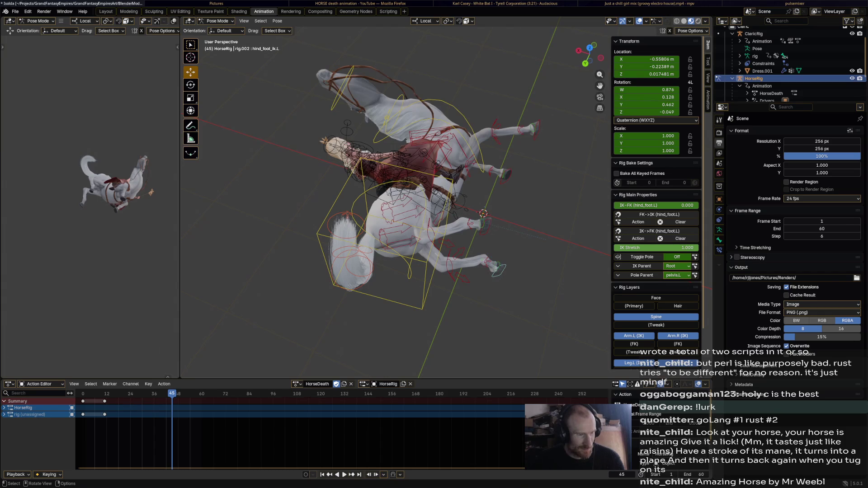
click(371, 271)
key(r)
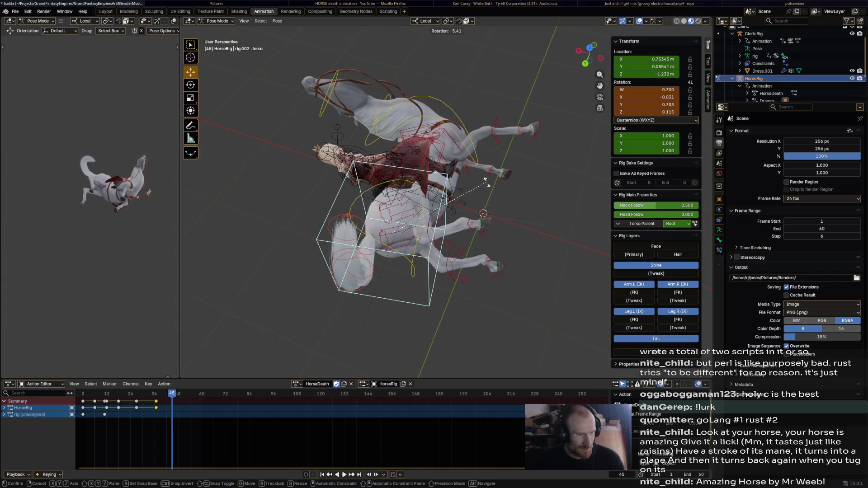
key(Return)
key(g)
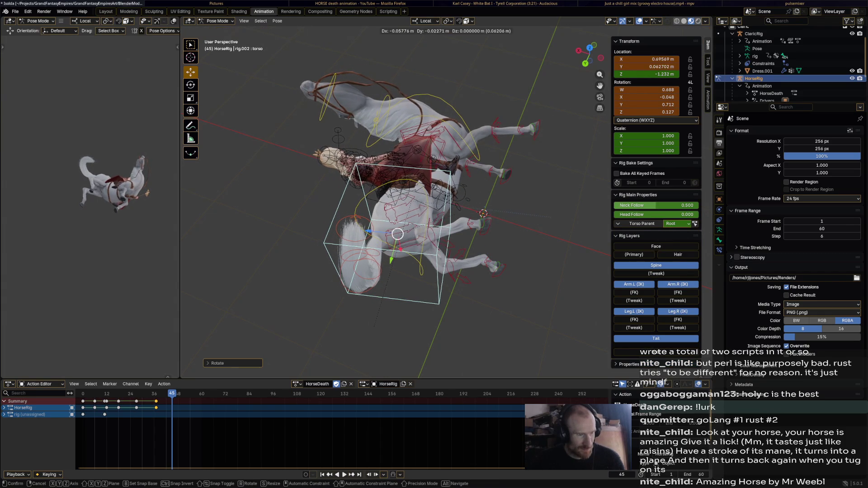
key(Return)
mouse_move(408, 204)
middle_down()
mouse_move(448, 190)
mouse_move(482, 200)
middle_up()
key(i)
Rotate the hips and swing the tail master control to point right.
click(482, 200)
key(r)
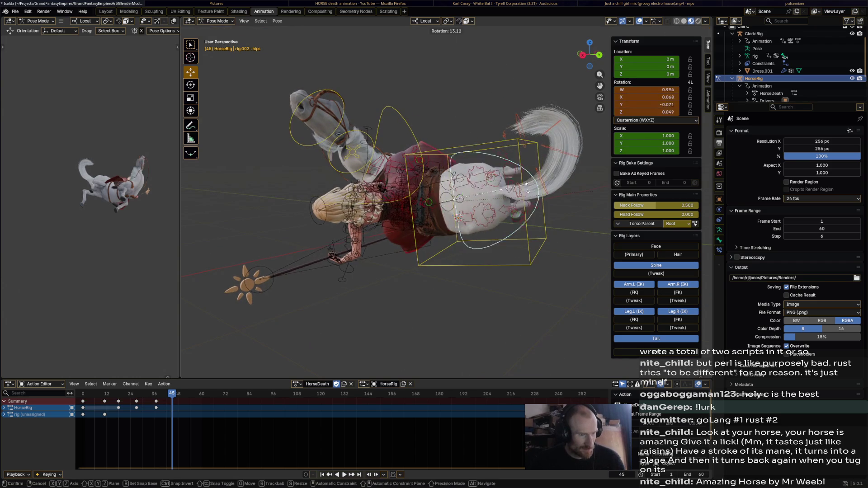
click(526, 197)
click(536, 153)
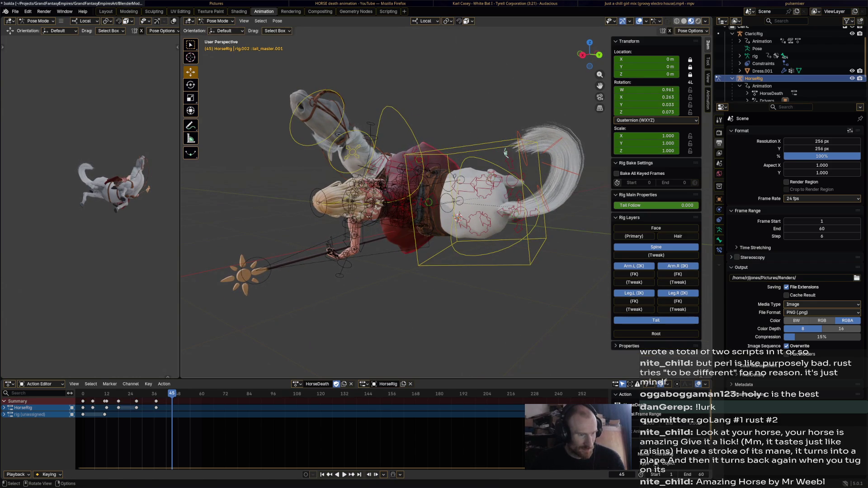
key(r)
click(513, 149)
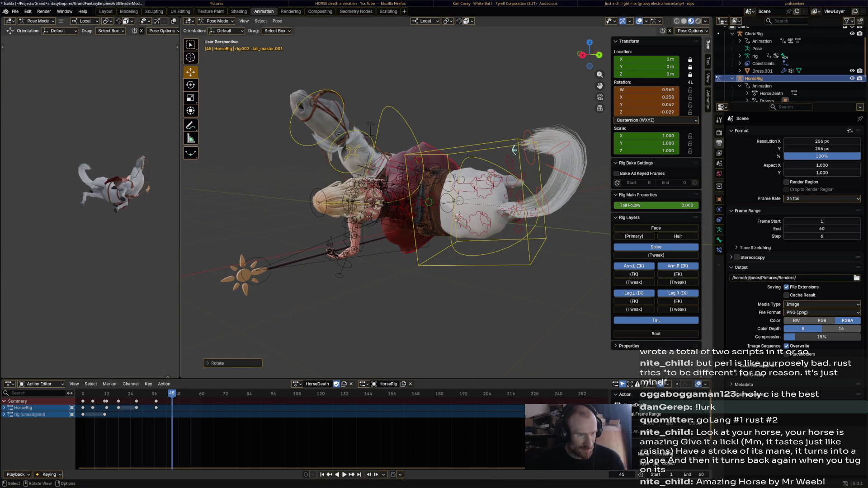
key(r)
click(608, 173)
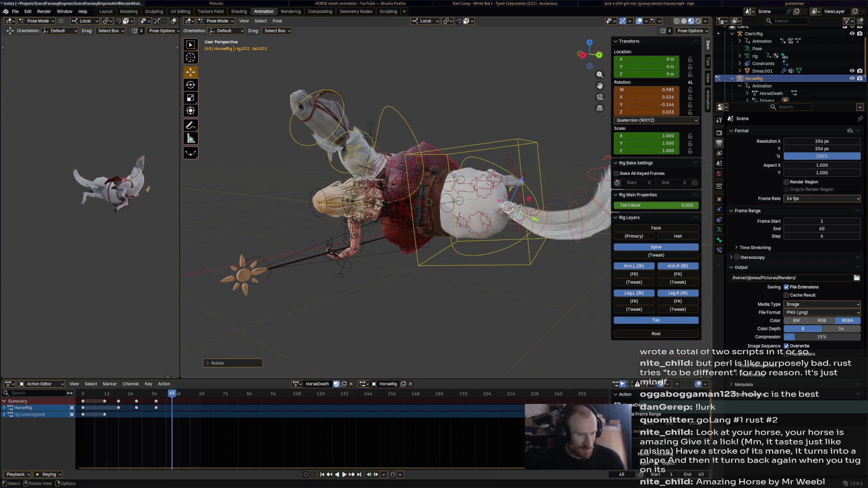
mouse_move(508, 207)
middle_down()
mouse_move(517, 214)
mouse_move(459, 219)
mouse_move(484, 265)
mouse_move(426, 197)
mouse_move(181, 189)
middle_up()
Move the right forefoot and right hind foot IK controls to new positions.
click(459, 219)
key(g)
click(426, 197)
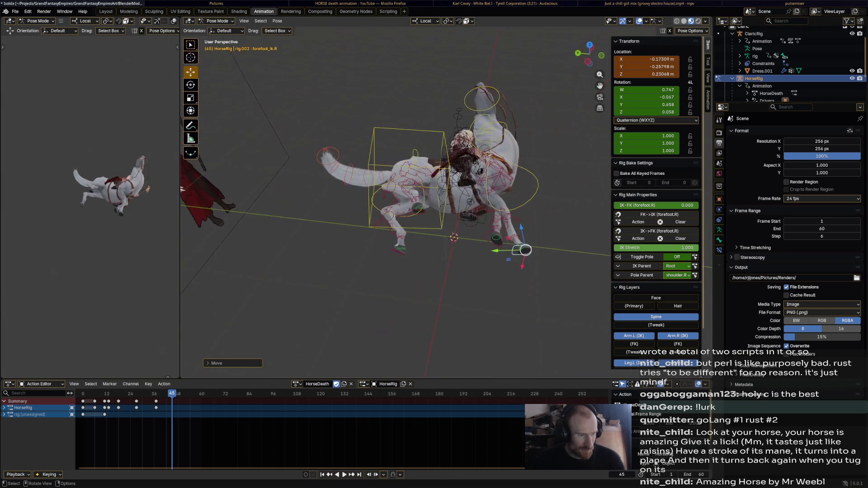
mouse_move(421, 212)
middle_down()
mouse_move(421, 257)
mouse_move(447, 253)
mouse_move(473, 229)
middle_up()
key(g)
click(422, 265)
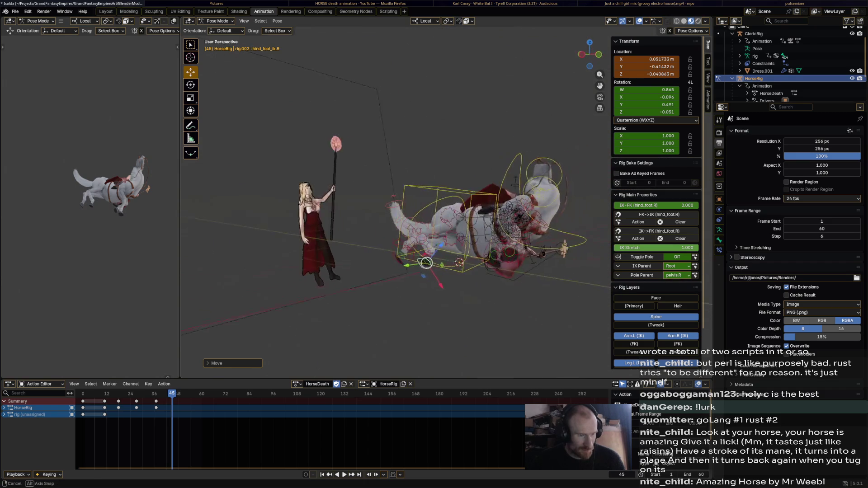
Rotate the neck, then reset it with Pose > Clear Transform.
click(472, 229)
click(536, 203)
key(r)
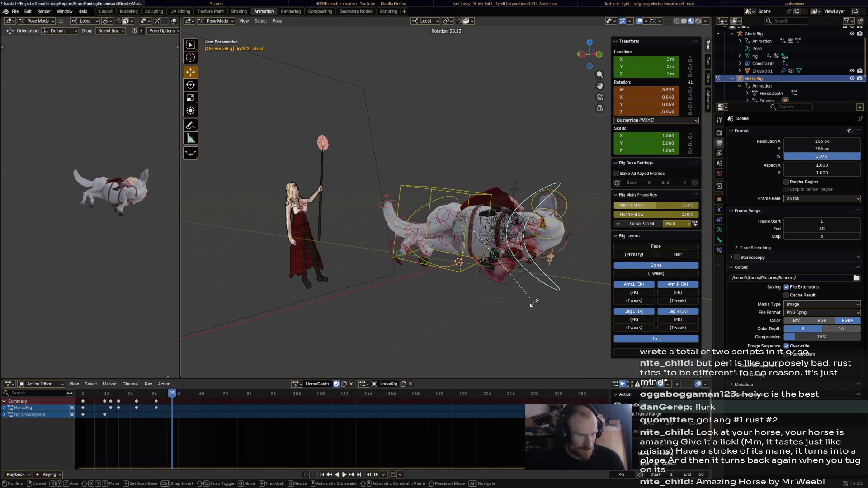
click(543, 236)
key(r)
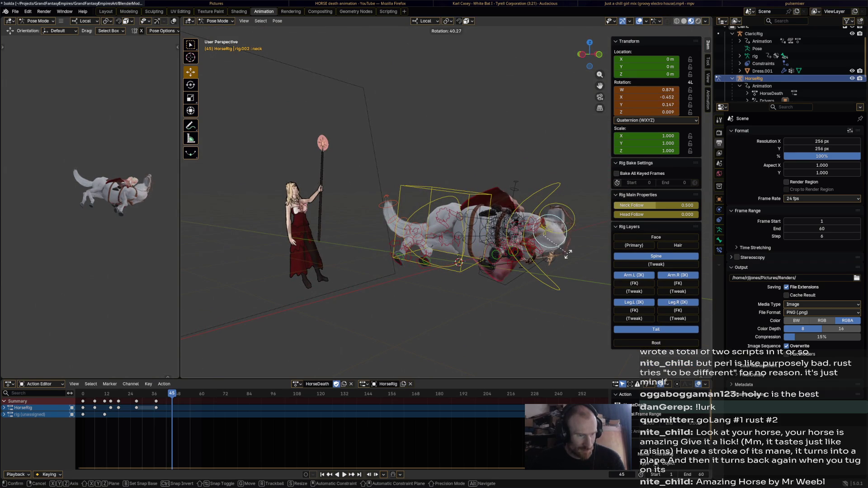
click(573, 243)
mouse_move(543, 235)
middle_down()
mouse_move(397, 238)
mouse_move(462, 234)
middle_up()
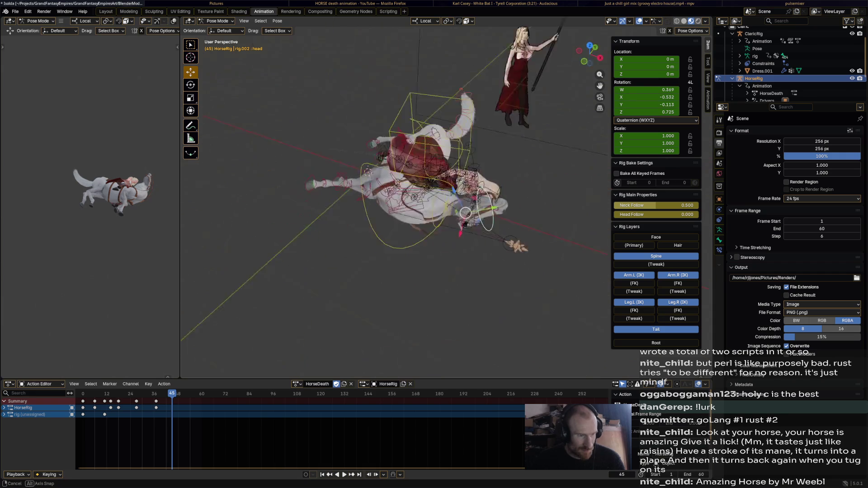
click(277, 20)
mouse_move(298, 37)
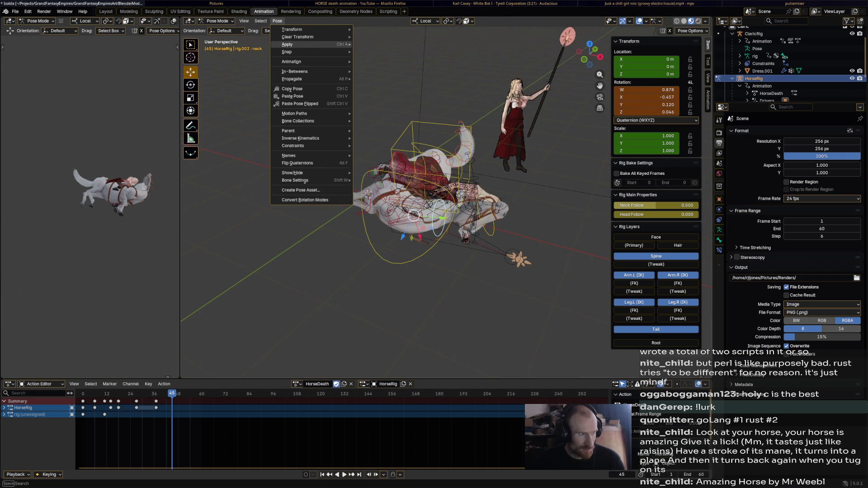
click(390, 37)
Rotate the horse's head instead and select all bones of the rig.
mouse_move(461, 234)
middle_down()
mouse_move(394, 244)
mouse_move(473, 229)
mouse_move(424, 251)
mouse_move(449, 265)
mouse_move(476, 234)
mouse_move(473, 255)
middle_up()
key(r)
click(475, 231)
key(a)
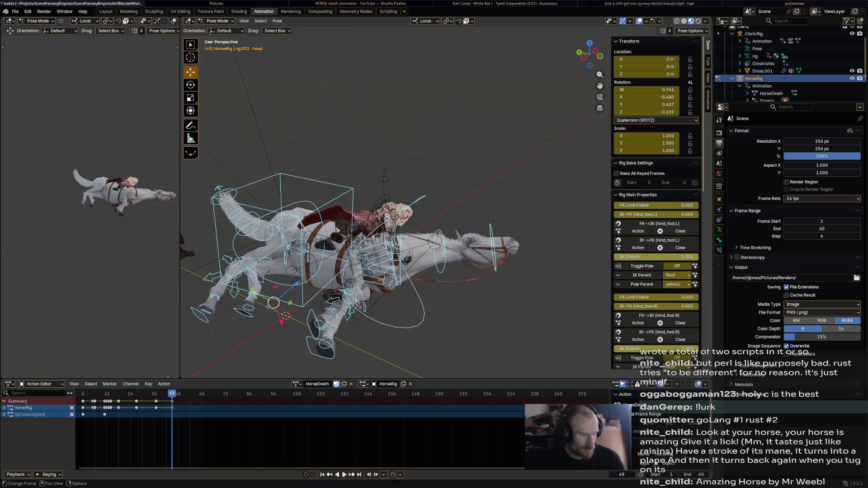
Play the animation, then at frame 52 move the left forefoot IK control left.
key(space)
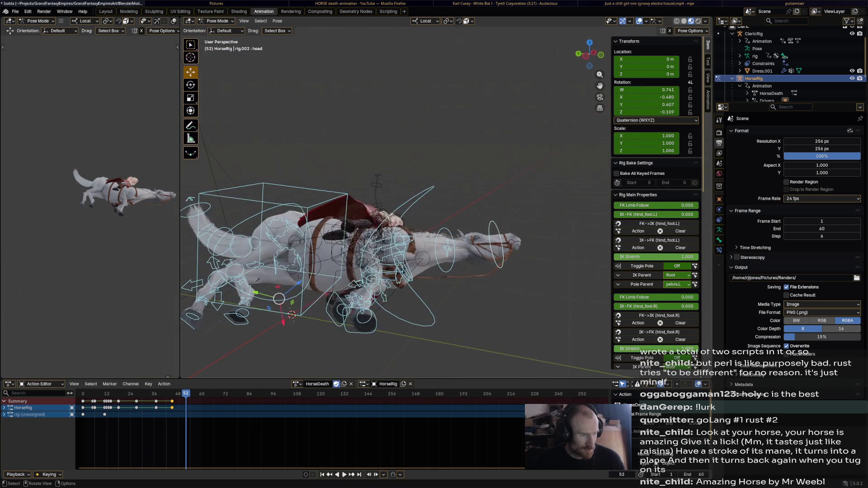
middle_drag(189, 253, 252, 257)
click(253, 257)
drag(253, 257, 230, 257)
key(g)
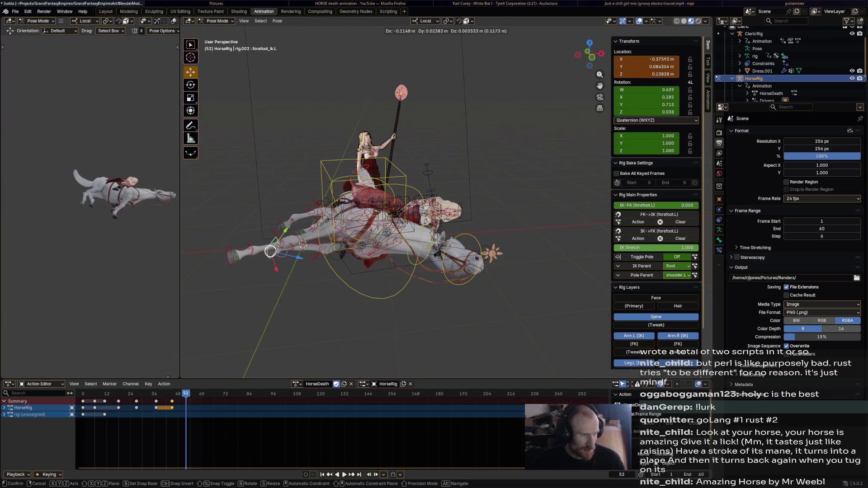
key(Return)
Reposition the left hind foot and move the right hind foot along its local Z axis.
drag(281, 229, 275, 227)
middle_drag(275, 226, 283, 293)
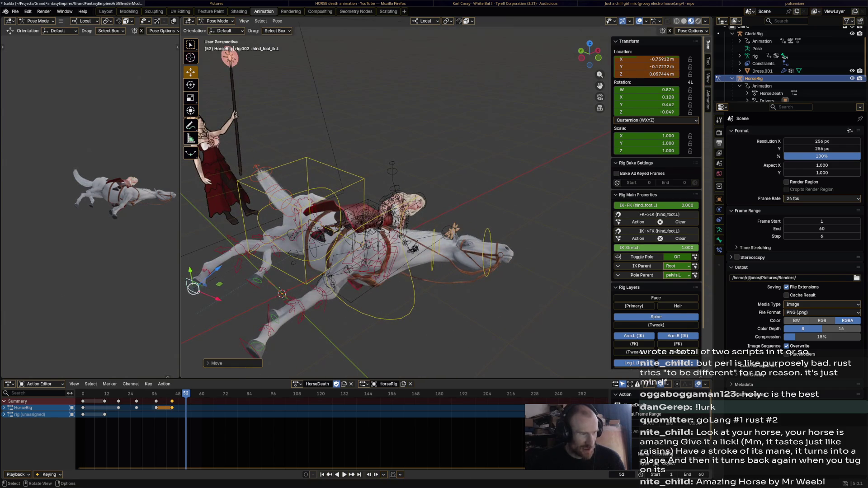
click(282, 293)
key(g)
key(z)
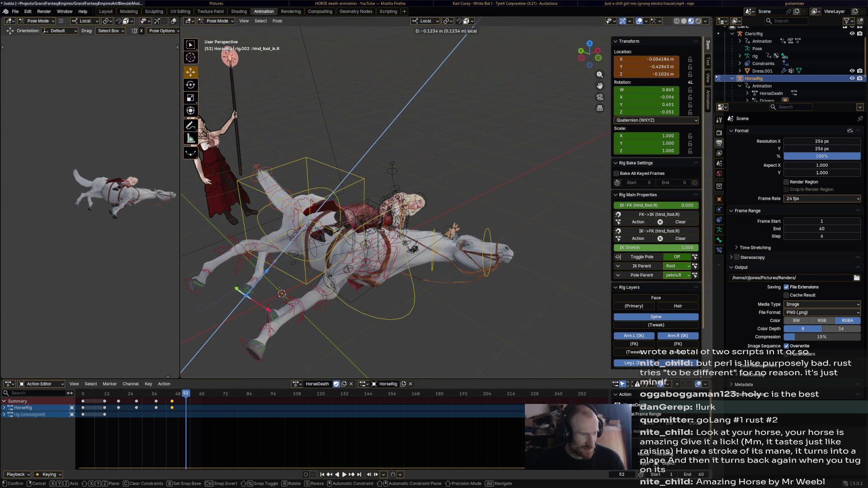
key(Return)
Nudge the hind foot further from behind the horse and select the tail control.
drag(241, 301, 224, 282)
middle_drag(224, 282, 474, 271)
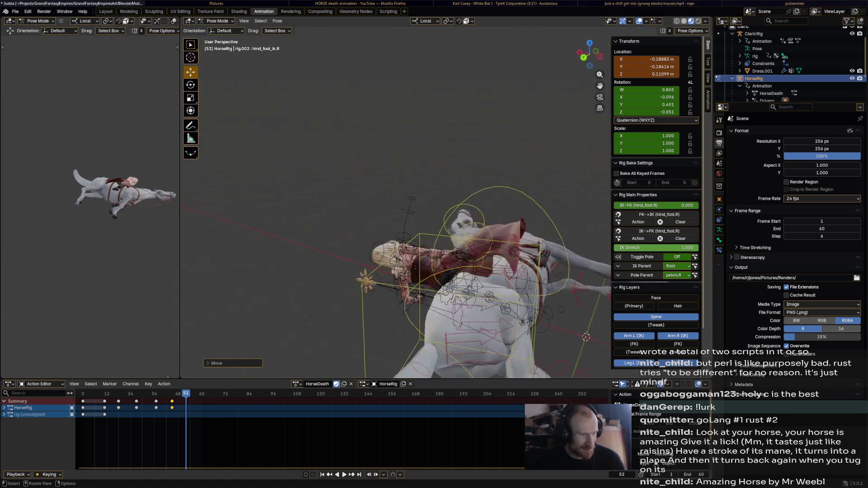
drag(529, 259, 555, 242)
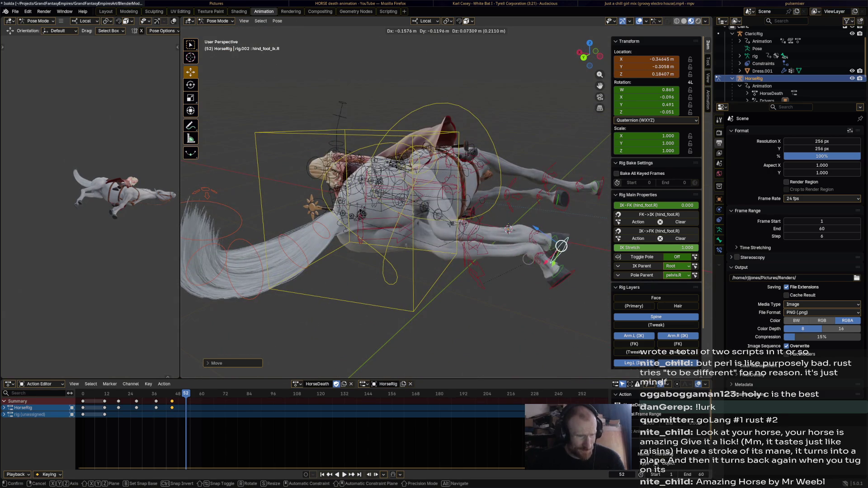
mouse_move(555, 242)
middle_down()
mouse_move(407, 241)
mouse_move(396, 251)
mouse_move(271, 223)
middle_up()
click(396, 237)
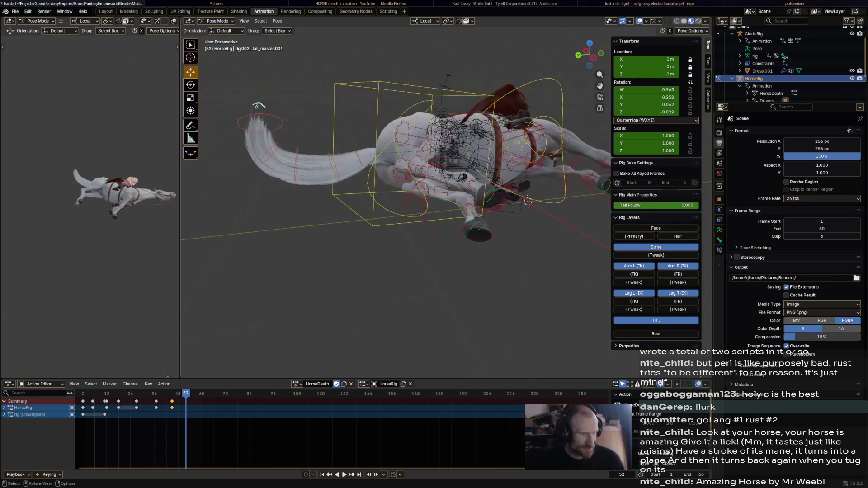
Try a tail rotation, undo it, and scrub neighbouring frames to check the fall motion.
key(r)
click(243, 170)
middle_drag(242, 169, 593, 284)
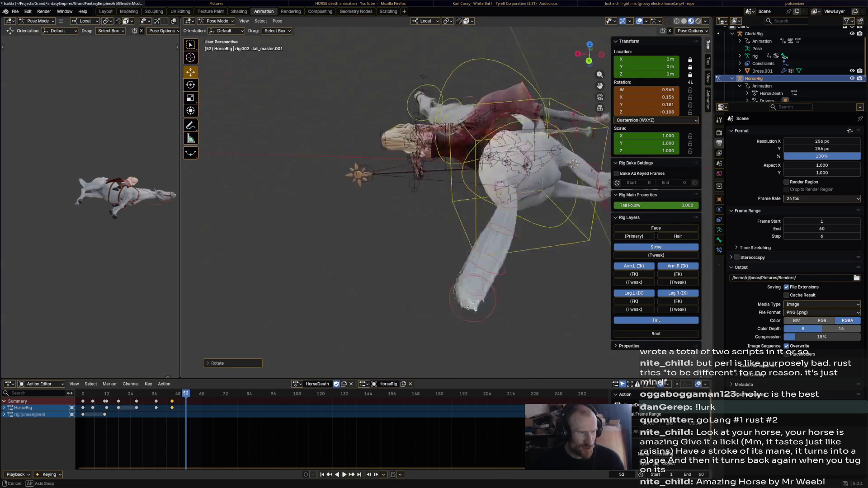
key(ctrl+z)
key(ctrl+z)
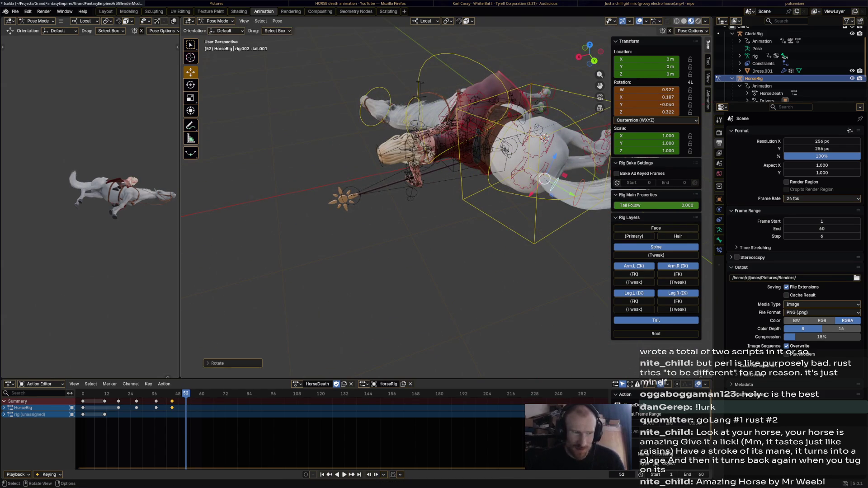
middle_drag(476, 204, 407, 203)
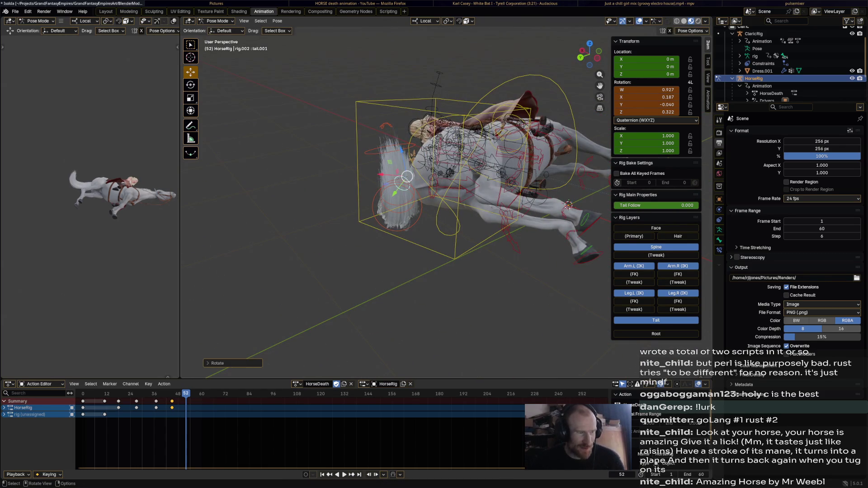
middle_drag(385, 126, 293, 263)
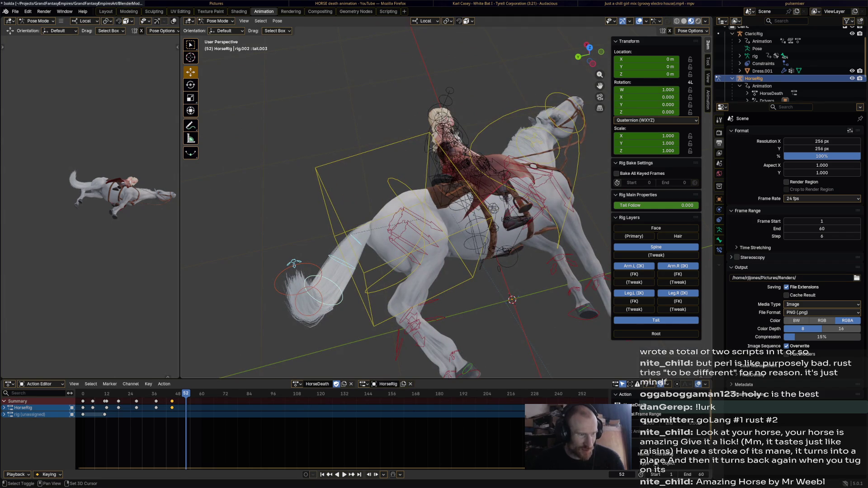
click(277, 21)
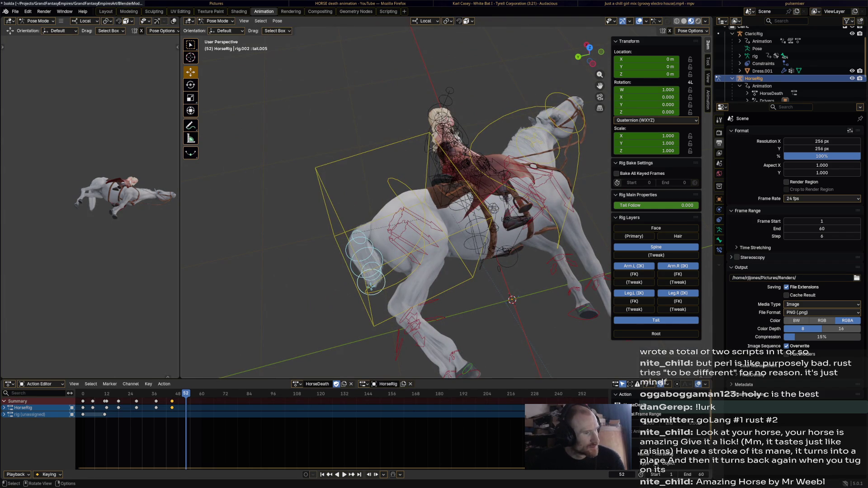
middle_drag(421, 169, 476, 204)
shift+middle_drag(557, 156, 483, 152)
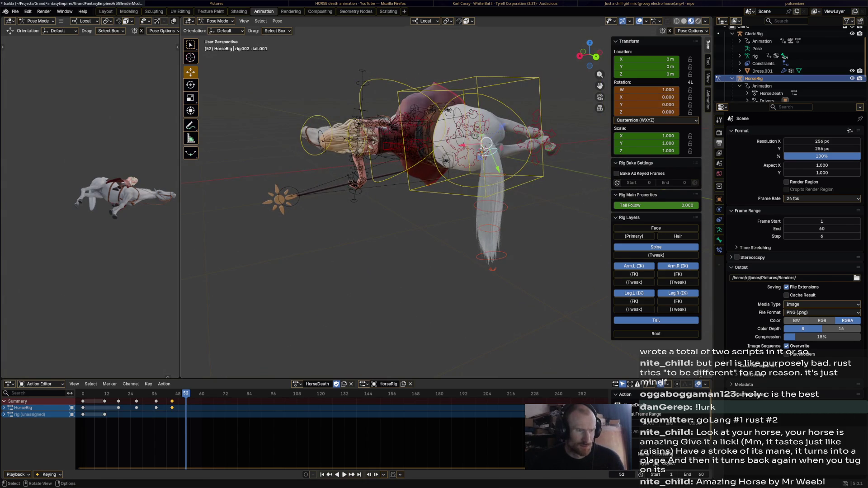
key(space)
key(Escape)
Reset the tail's master control with Alt+R and swing the tail up and to the right.
click(486, 144)
key(r)
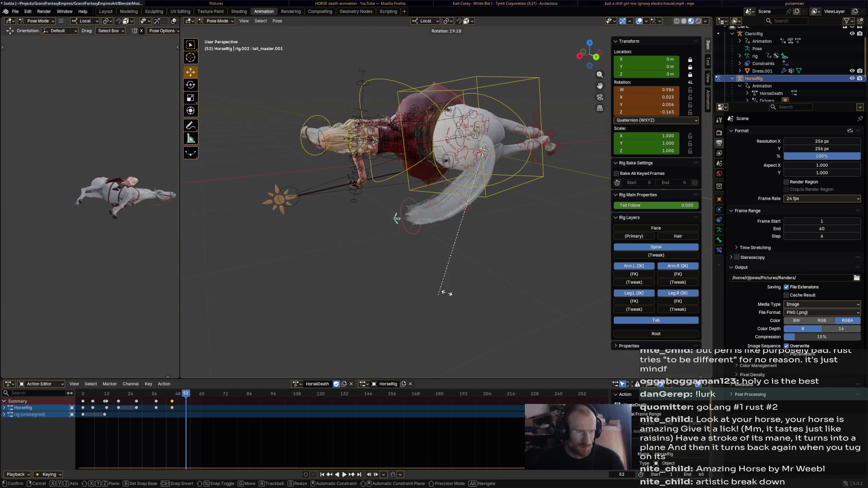
click(522, 164)
key(alt+r)
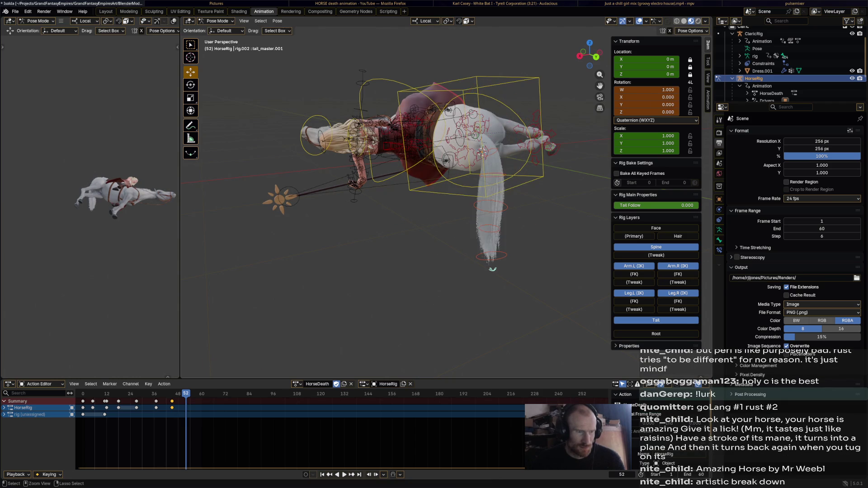
key(r)
click(506, 135)
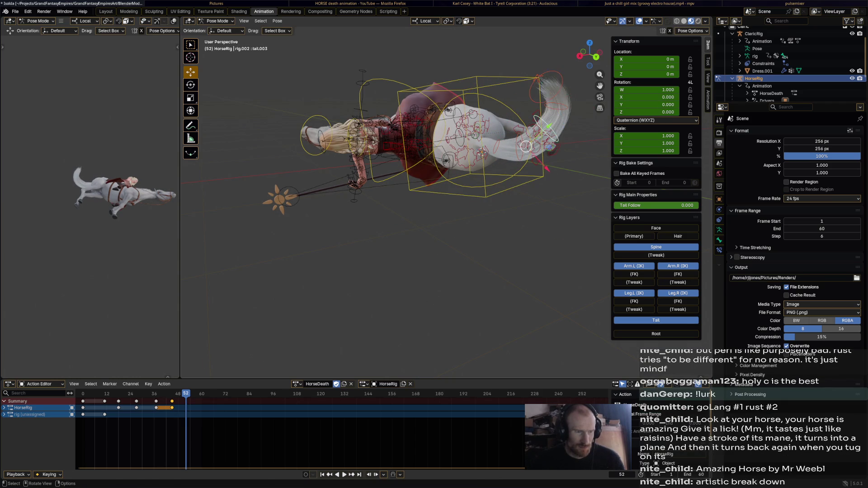
key(r)
key(Return)
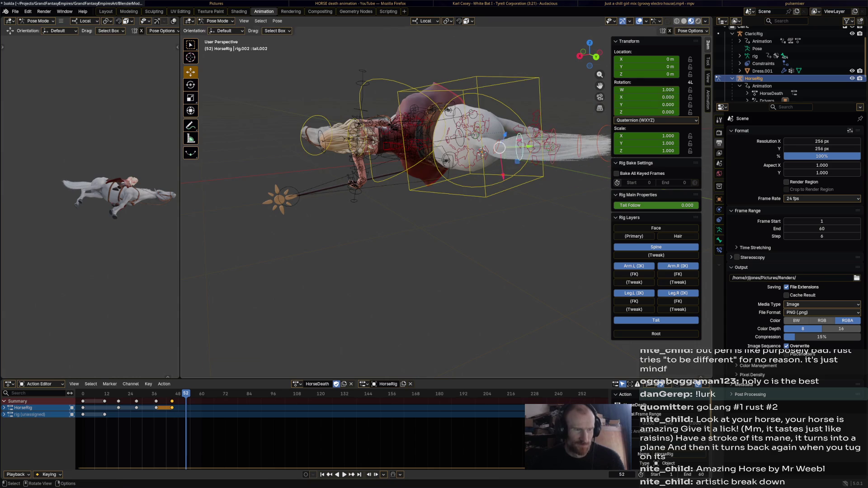
Rotate successive tail bones downward and rightward to curl the tail toward its tip.
key(r)
key(Return)
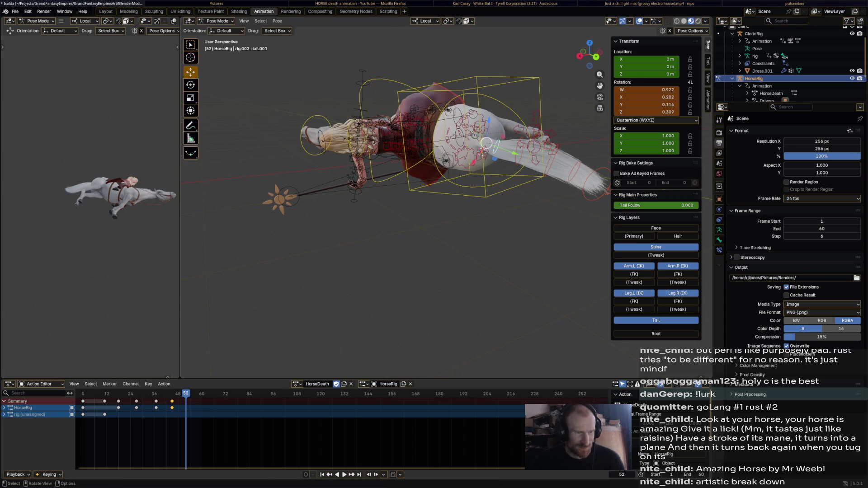
key(r)
key(Return)
key(r)
key(Return)
key(r)
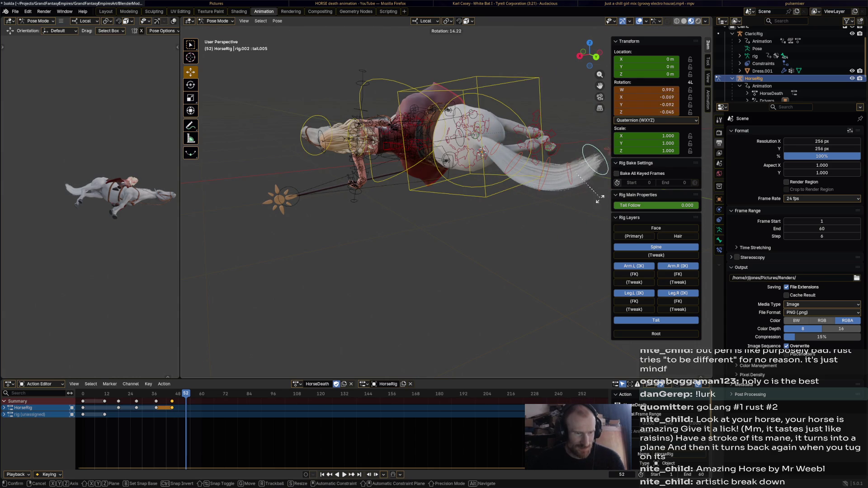
key(Return)
Adjust the last two tail bones so the tip completes the downward curl.
click(572, 178)
key(r)
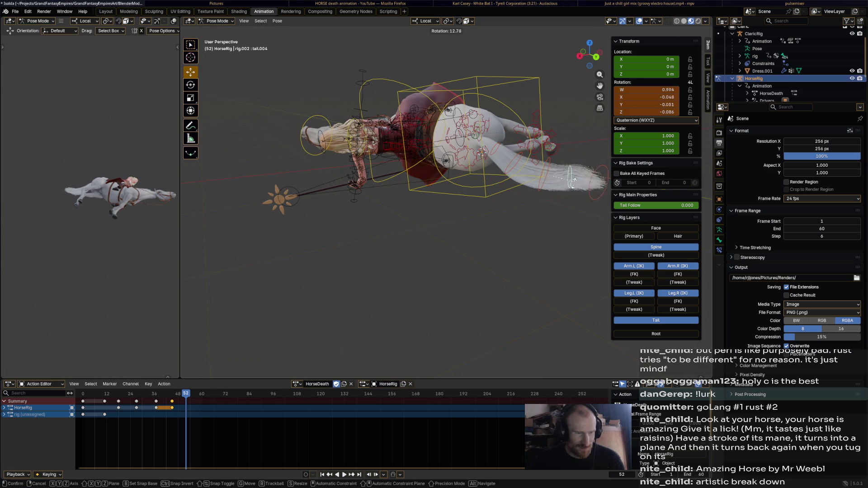
key(Return)
click(594, 191)
key(r)
key(Return)
mouse_move(576, 182)
middle_down()
mouse_move(516, 160)
mouse_move(412, 175)
mouse_move(323, 156)
mouse_move(475, 162)
middle_up()
Tilt the horse's head bone downward and pick the neck bone for the fallen pose.
click(500, 163)
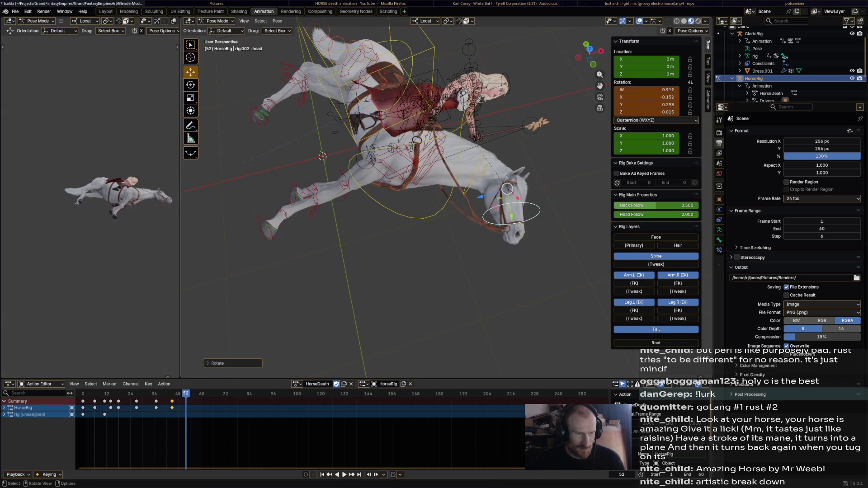
key(r)
right_click(500, 162)
middle_drag(500, 162, 501, 211)
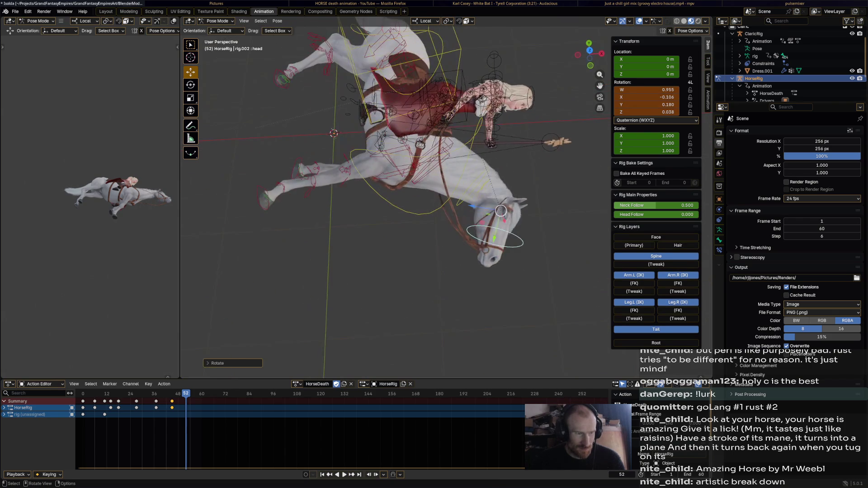
key(r)
click(446, 163)
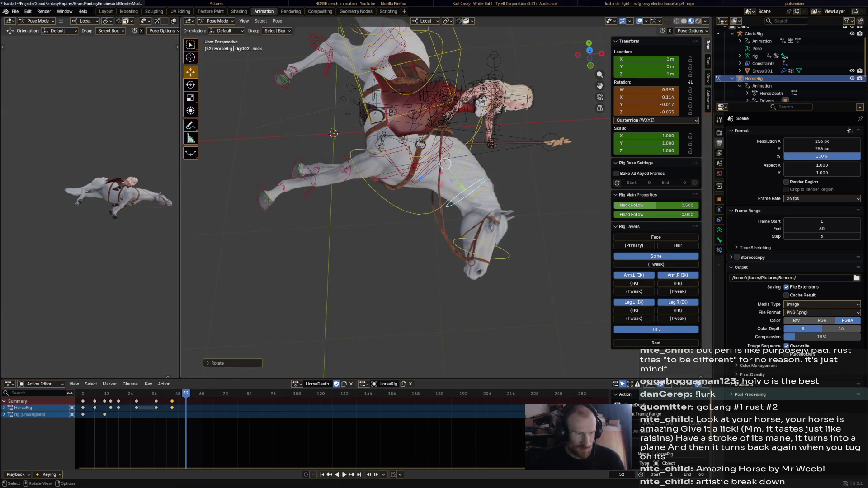
middle_drag(446, 164, 442, 137)
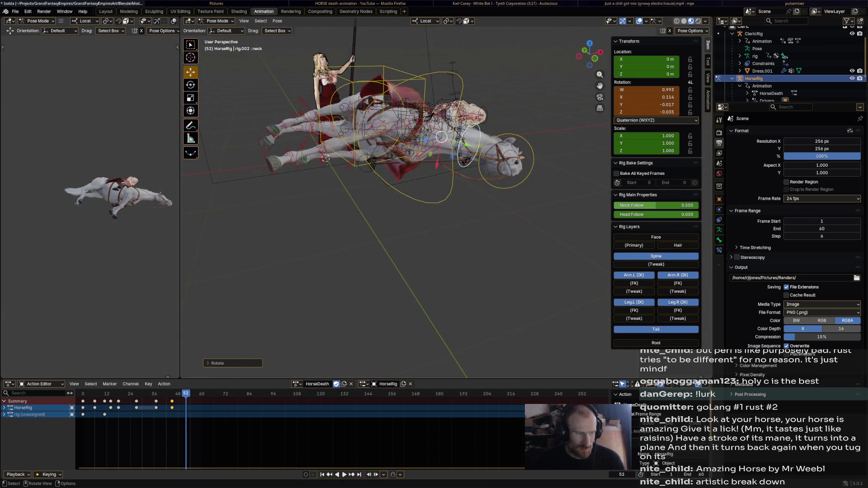
Keyframe every horse rig bone at frame 52 and start playing the fall.
key(a)
key(i)
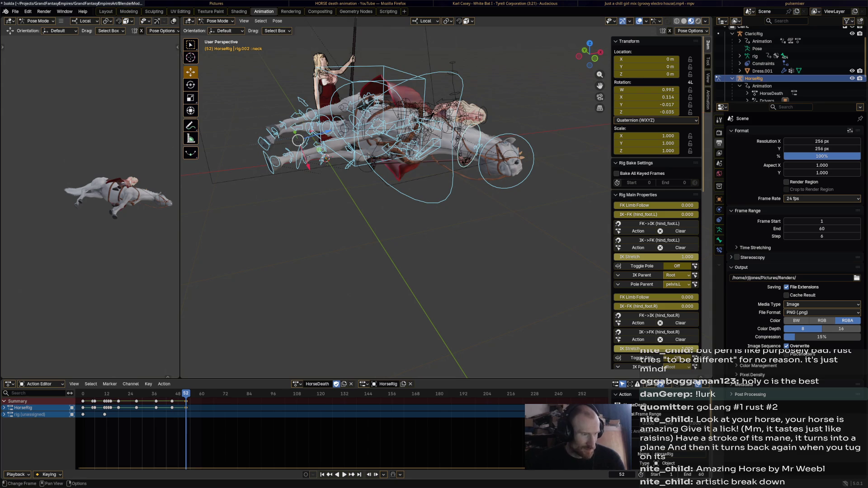
key(space)
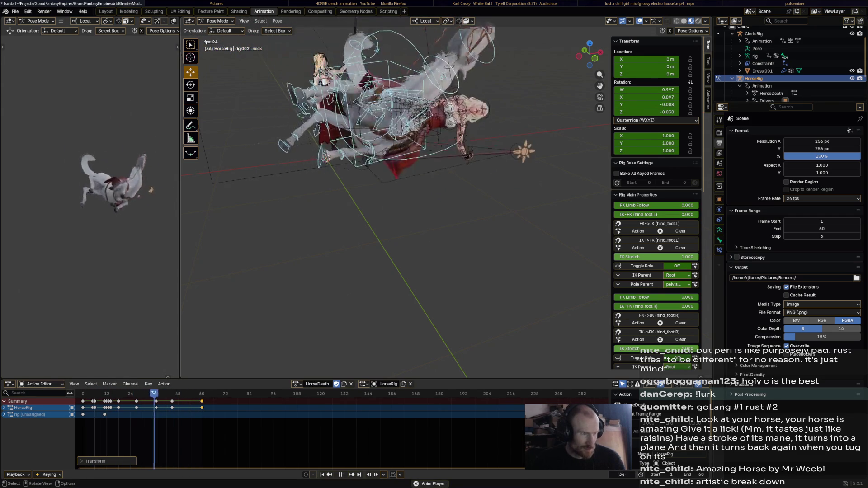
Stop playback, select all horse bones and show their curves in the Graph Editor.
click(448, 132)
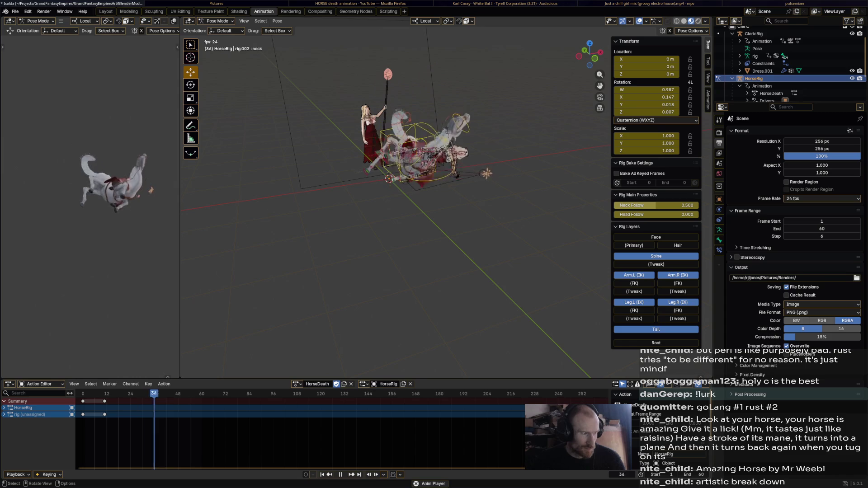
key(space)
key(a)
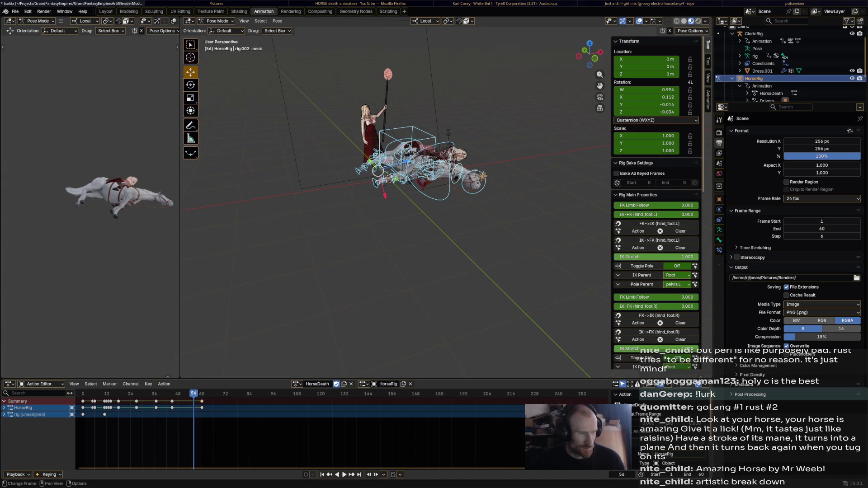
key(ctrl+Tab)
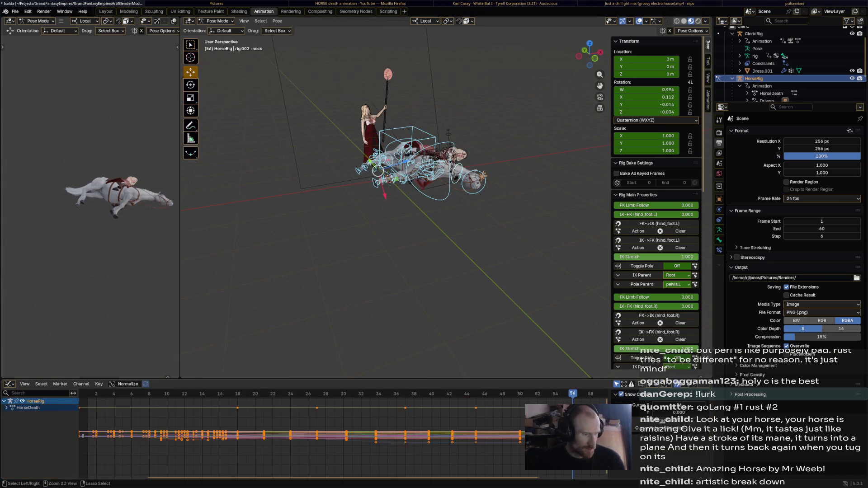
Apply Gaussian smoothing to the keyframe curves, preview it, and return to the Dope Sheet.
click(99, 384)
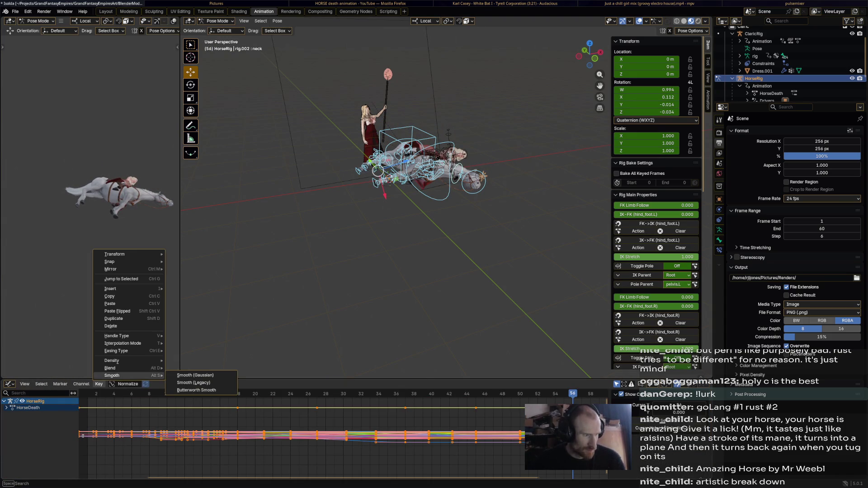
click(196, 375)
key(space)
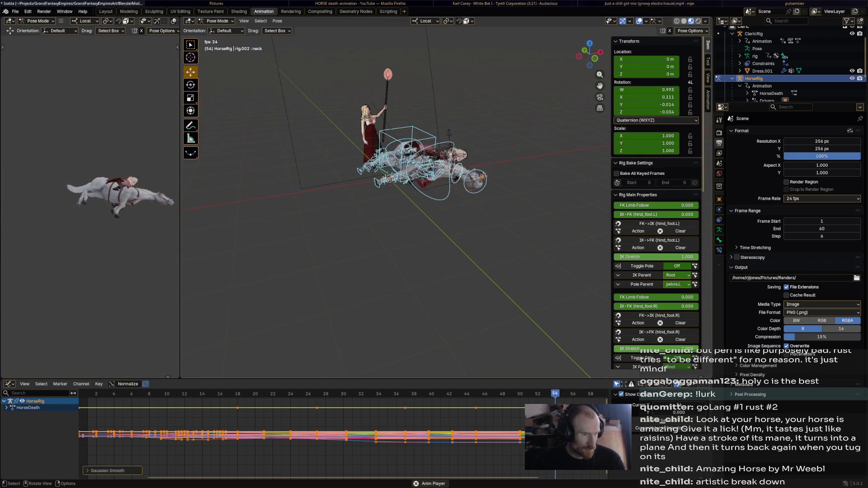
key(space)
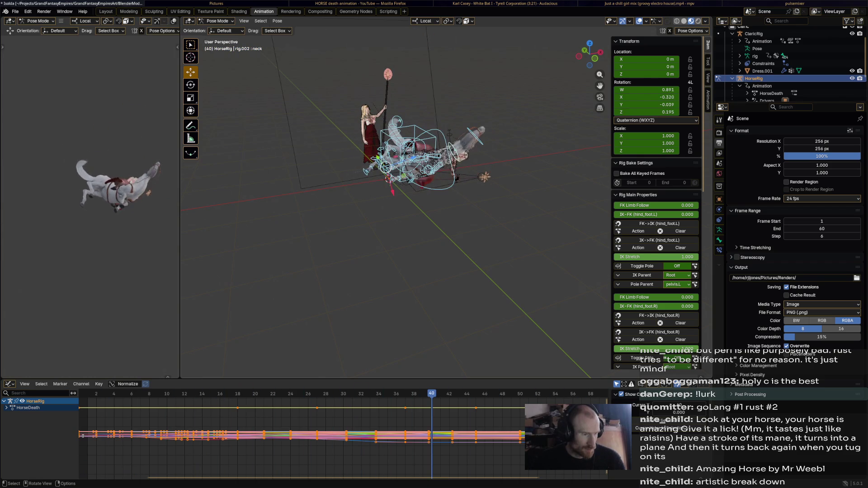
click(99, 385)
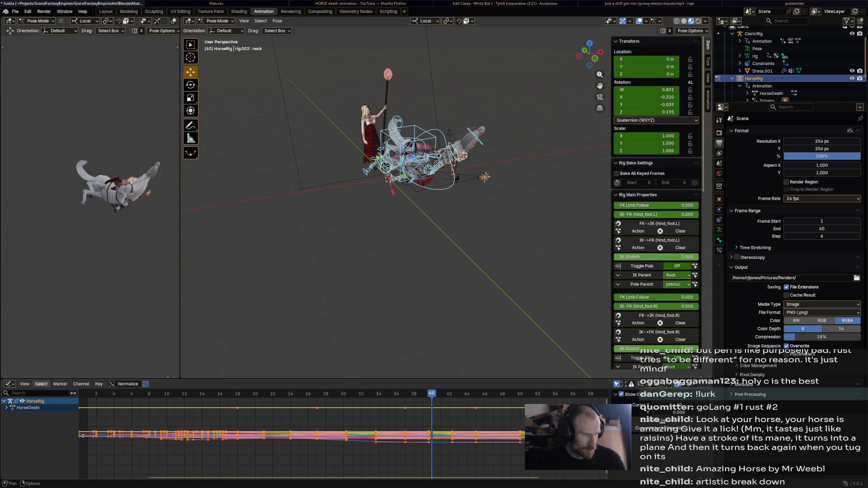
key(ctrl+Tab)
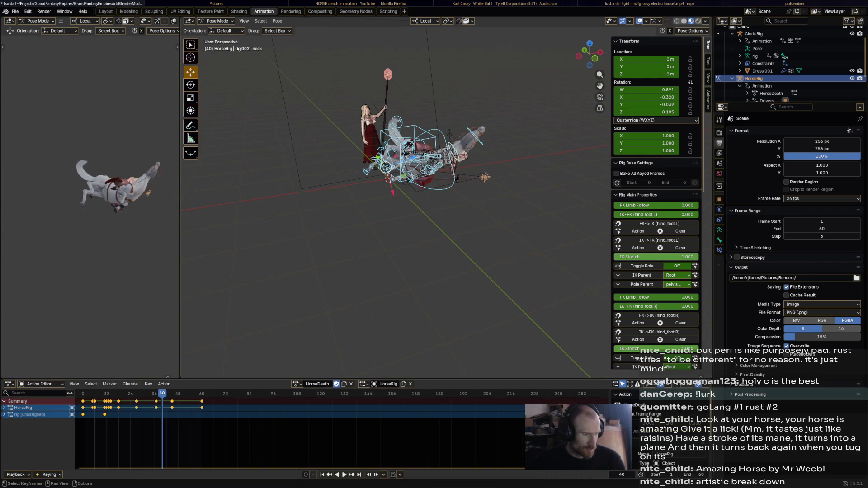
Replay the fall twice, then start moving a group of keyframes 10 frames earlier.
key(space)
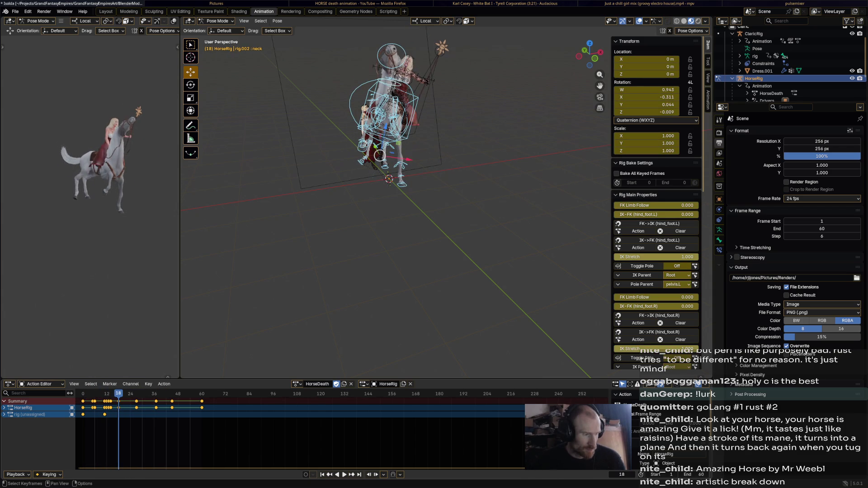
key(Escape)
key(space)
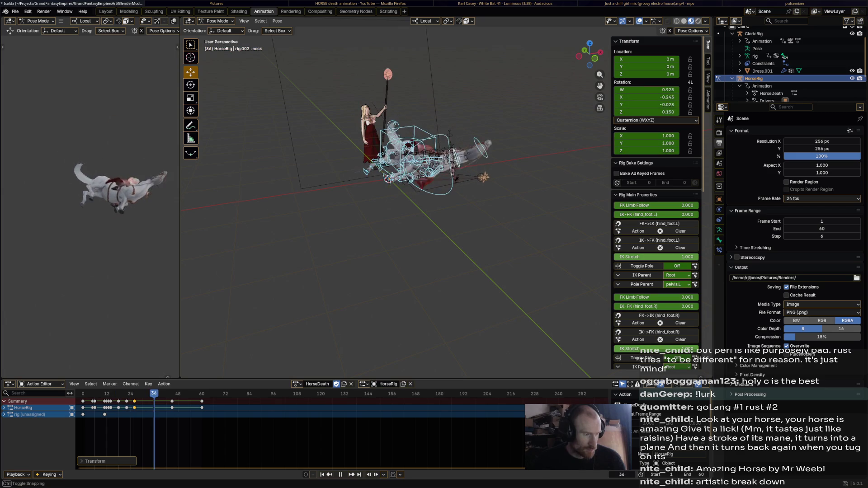
key(g)
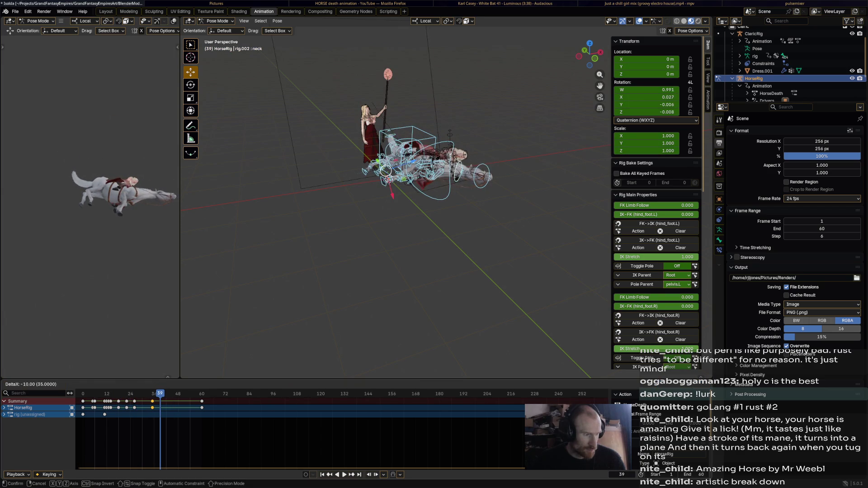
Confirm the move, shift another keyframe group 3 frames earlier, and replay to frame 15.
click(787, 291)
key(space)
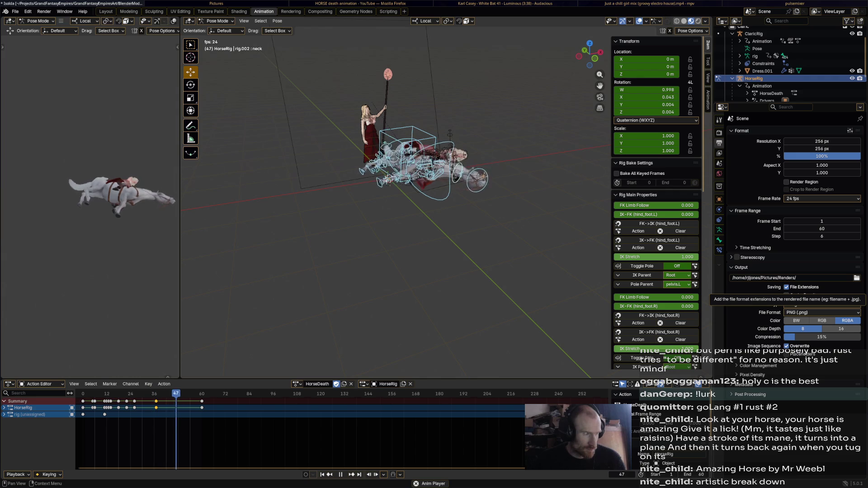
key(space)
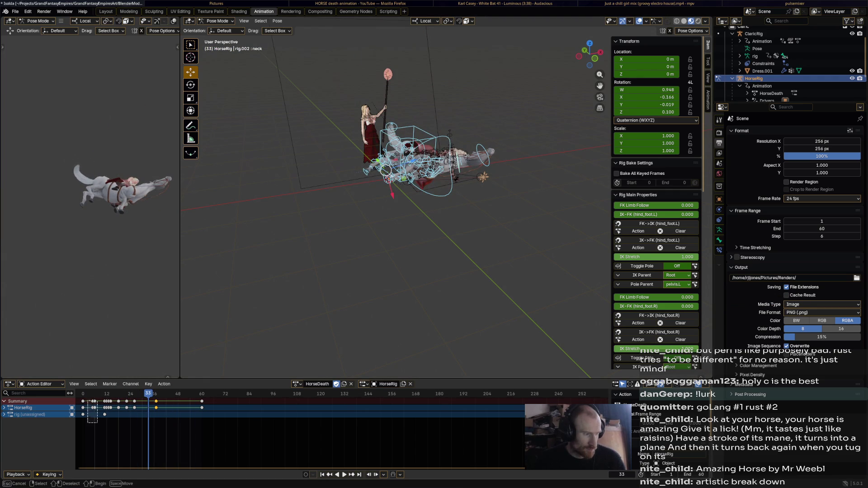
key(g)
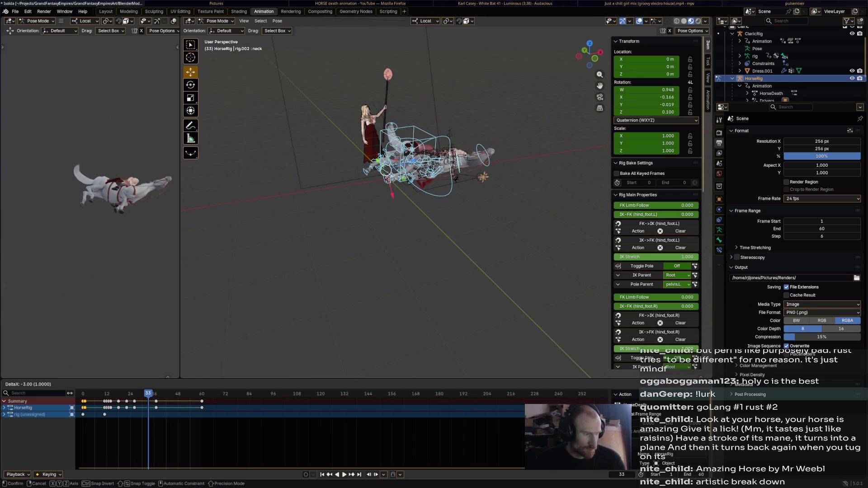
key(Return)
key(space)
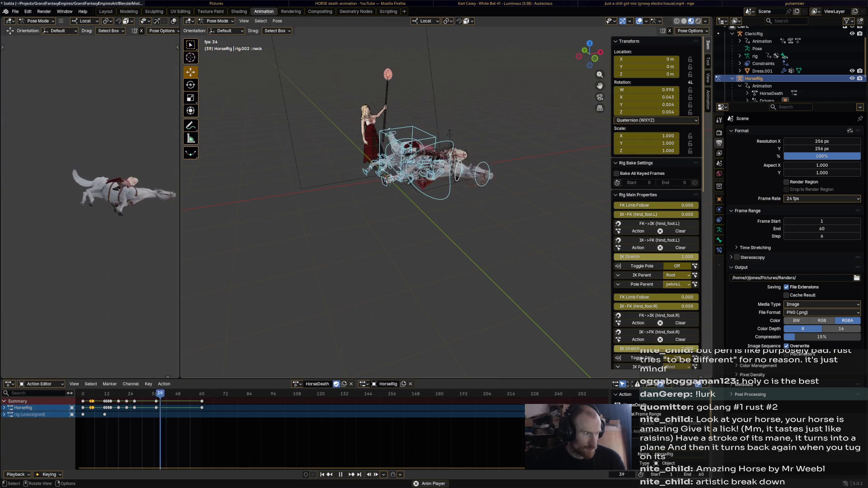
key(space)
key(Right)
key(Right)
key(Right)
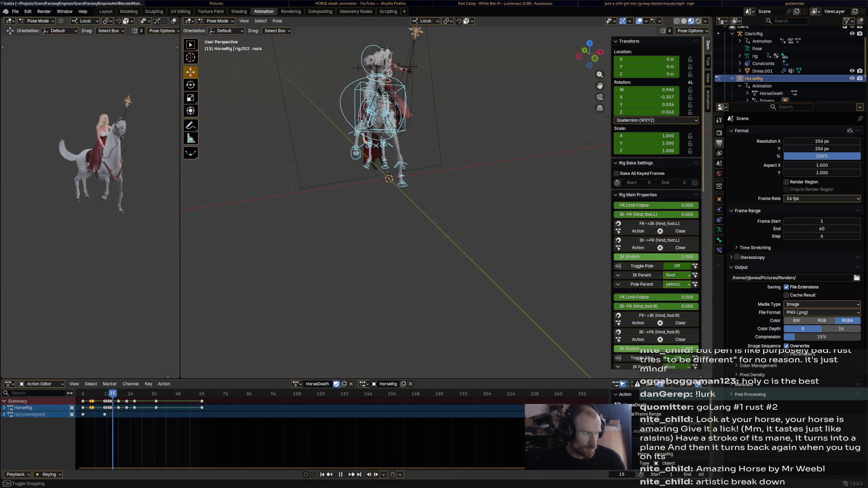
Slide the selected keyframes a few frames earlier, nudge them, and replay the fall.
key(g)
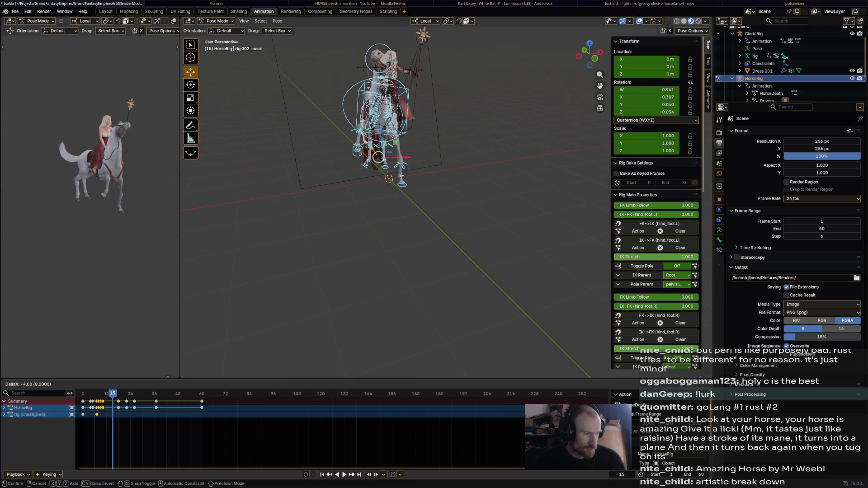
key(Return)
key(space)
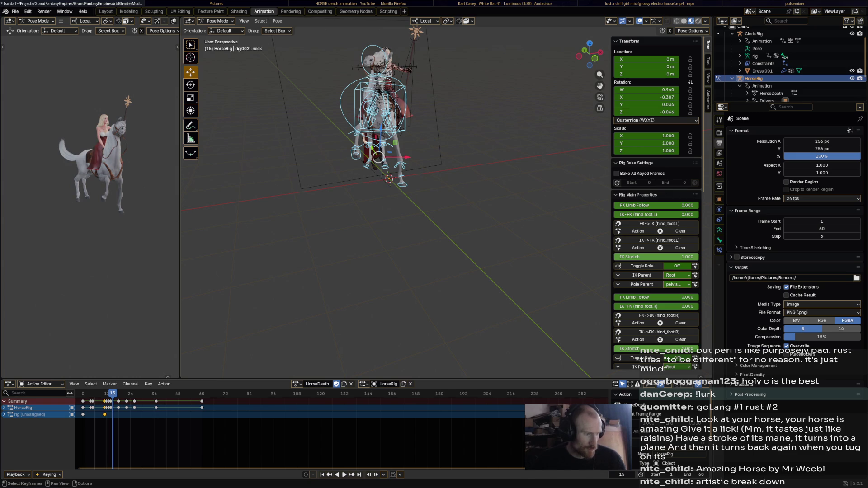
key(Return)
key(g)
key(Return)
key(Return)
key(space)
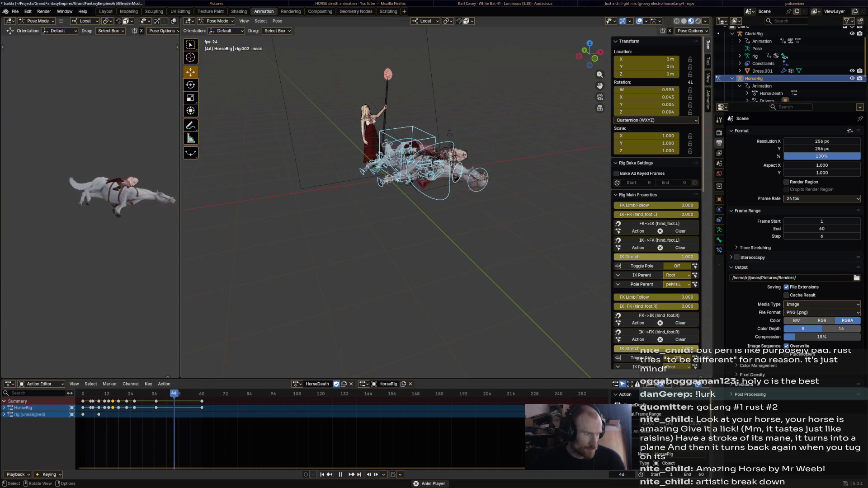
key(space)
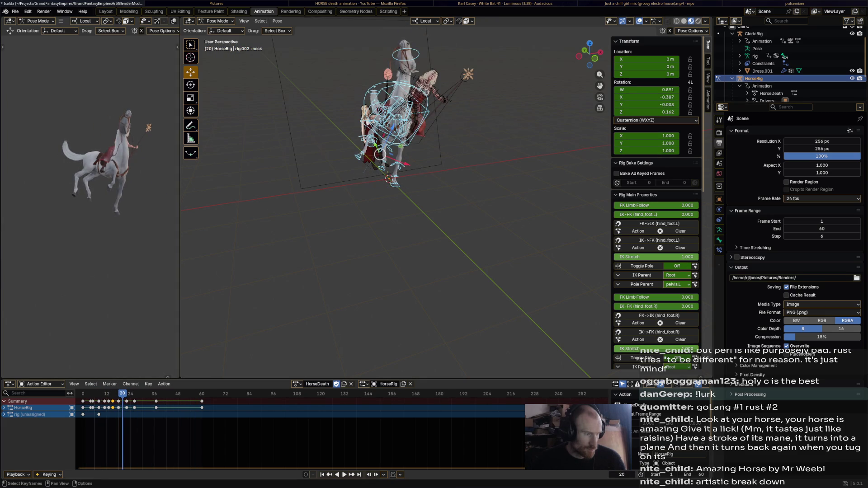
key(space)
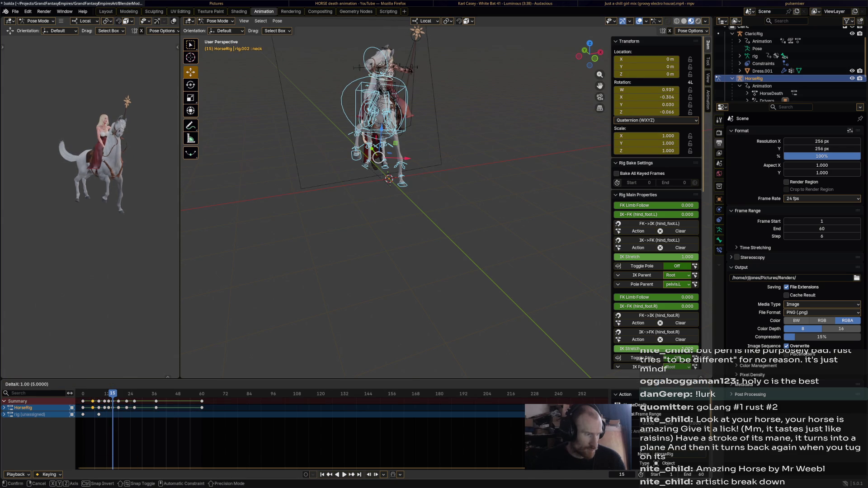
Shift the keyframe near frame 6 and others earlier, then loop playback from frame 1.
drag(91, 408, 94, 408)
key(g)
key(Return)
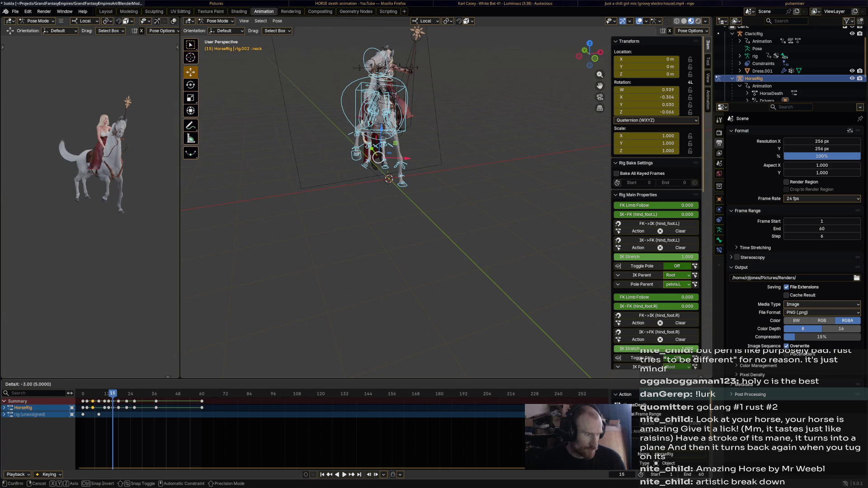
key(Return)
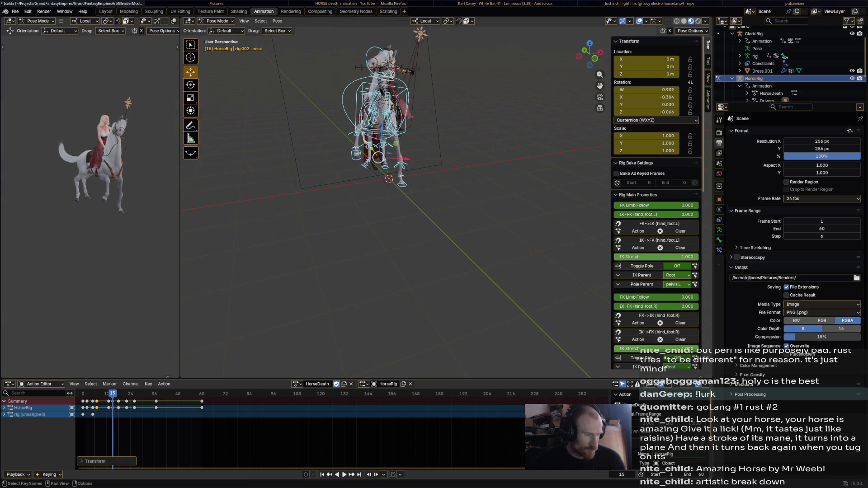
key(g)
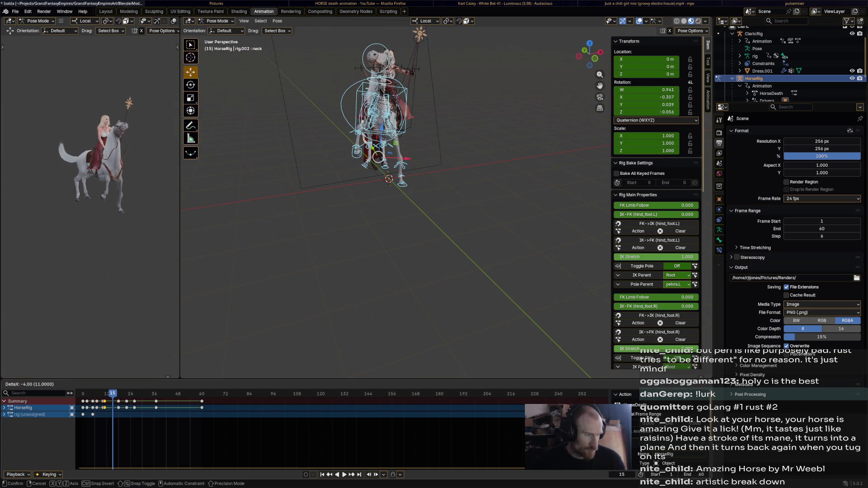
key(Return)
key(shift+Left)
key(space)
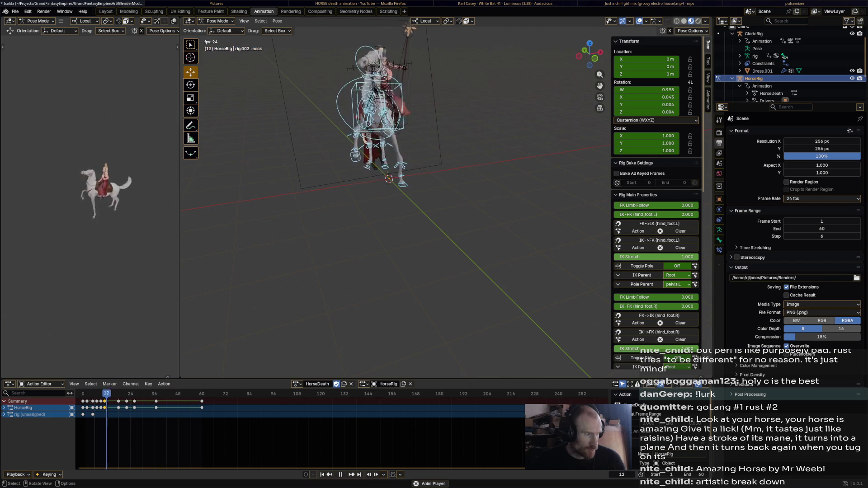
Orbit to look down on the fallen horse at frame 47 and list the interaction modes.
mouse_move(407, 204)
middle_down()
mouse_move(380, 177)
mouse_move(370, 136)
middle_up()
click(438, 170)
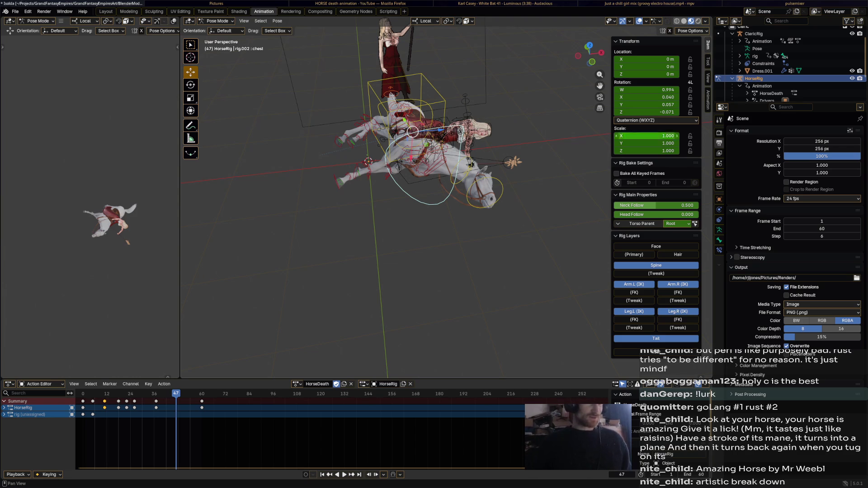
middle_drag(407, 170, 407, 203)
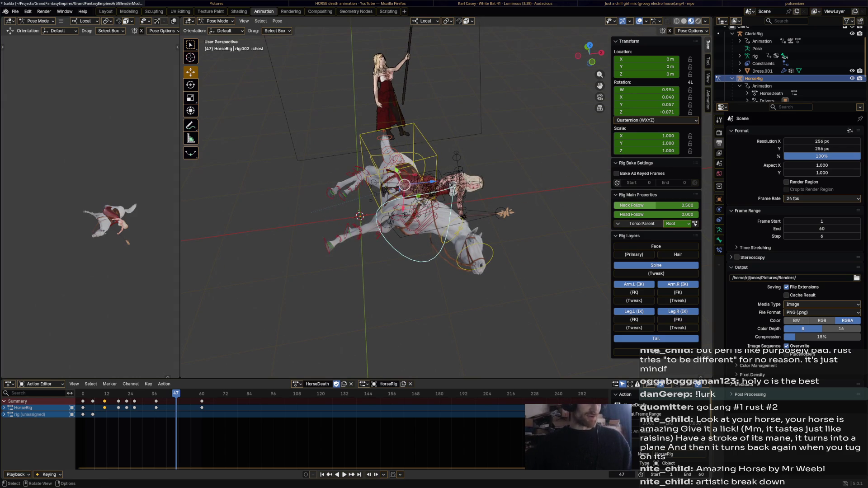
scroll(102, 231, up, 2)
scroll(103, 231, up, 2)
scroll(102, 231, up, 1)
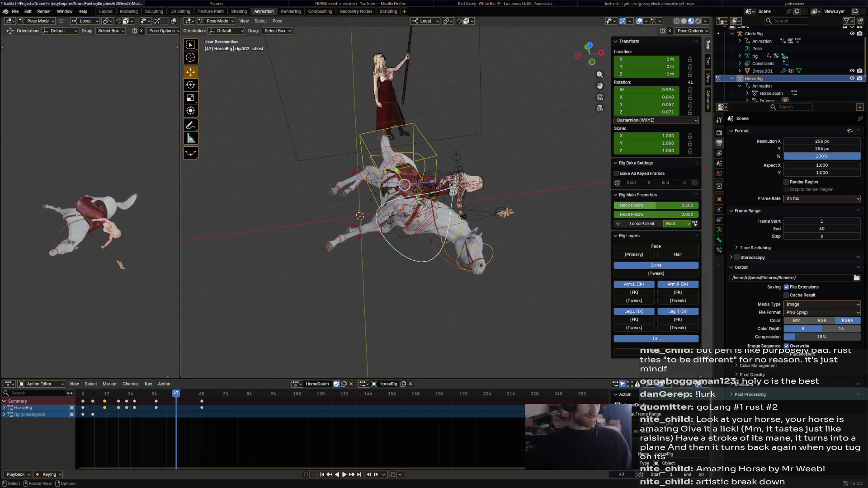
click(217, 20)
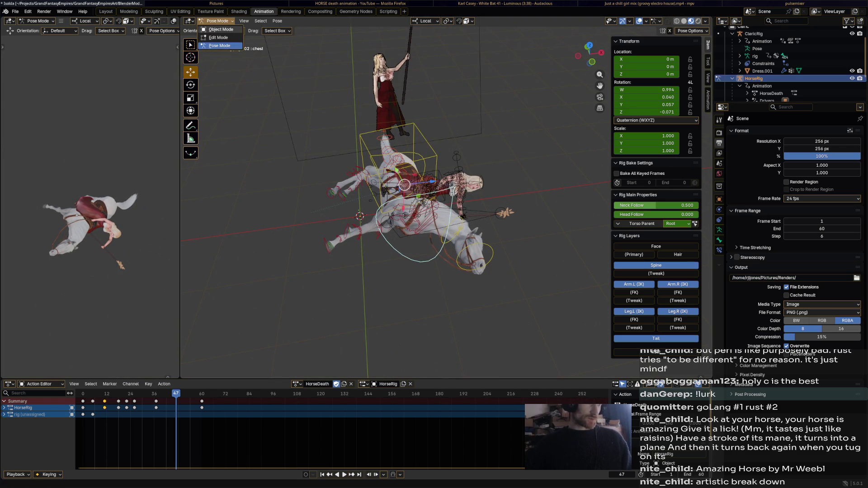
Save the file in Object Mode and assign the HorseDeath action to ClericRig.
click(219, 29)
click(441, 190)
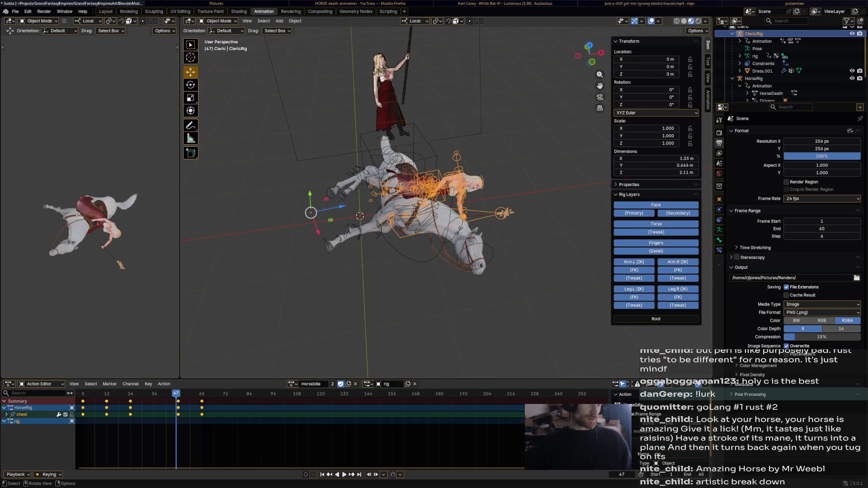
key(ctrl+s)
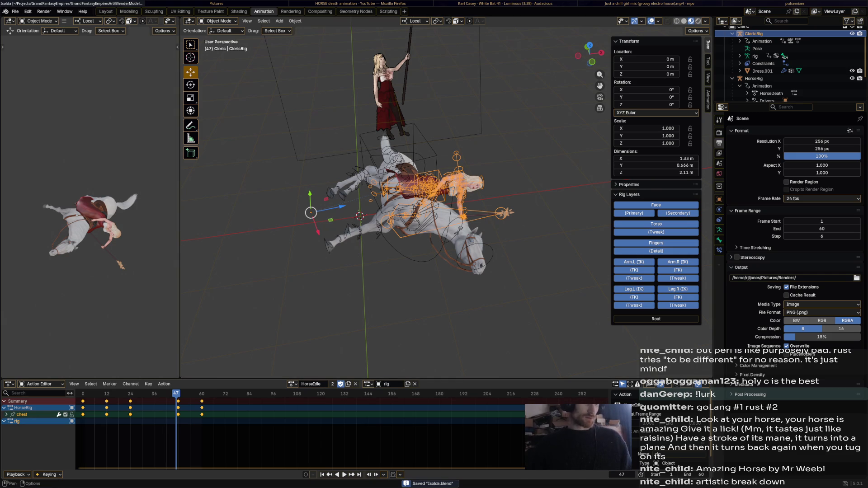
click(292, 384)
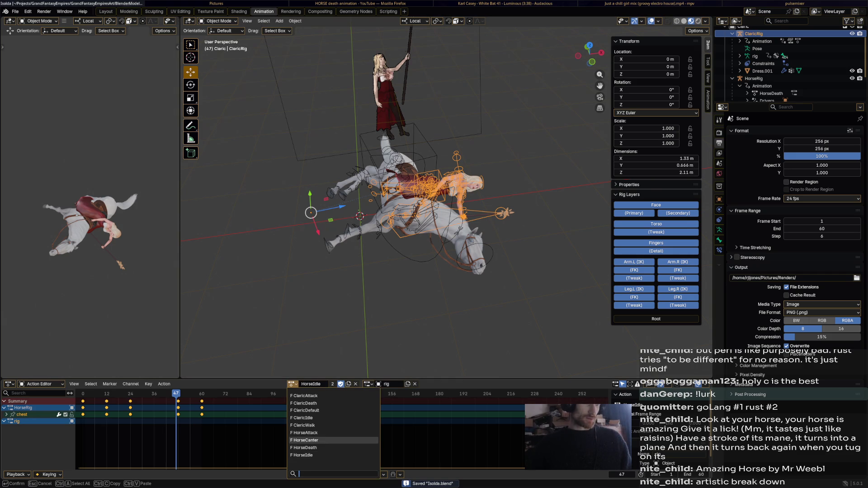
click(306, 448)
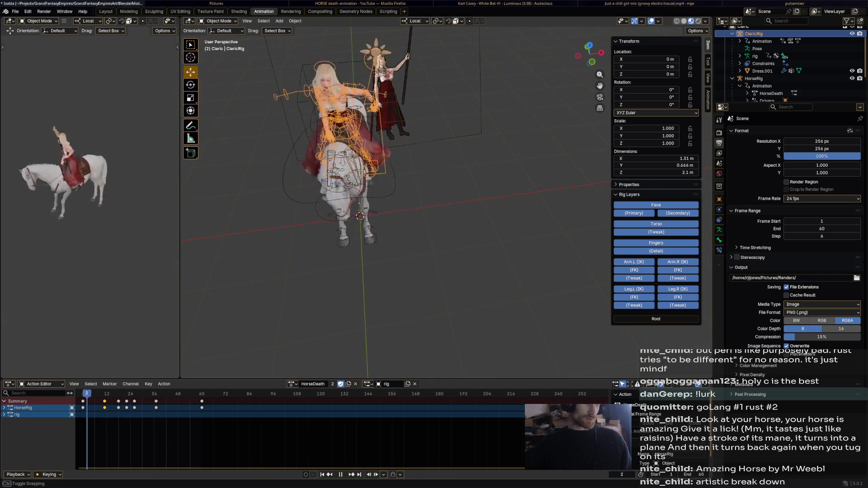
key(space)
Delete the cleric's keyframes from frame 12 on, undo it, and scrub back to frame 0.
drag(96, 427, 219, 400)
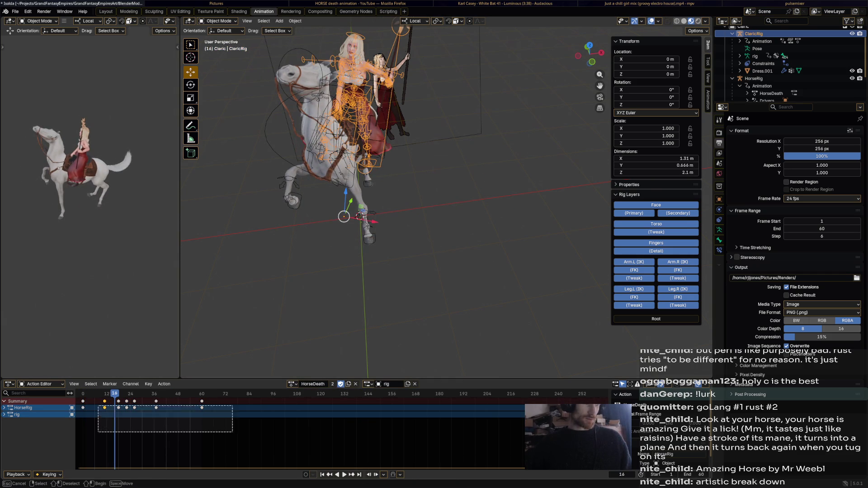
key(x)
click(219, 402)
middle_drag(339, 271, 380, 265)
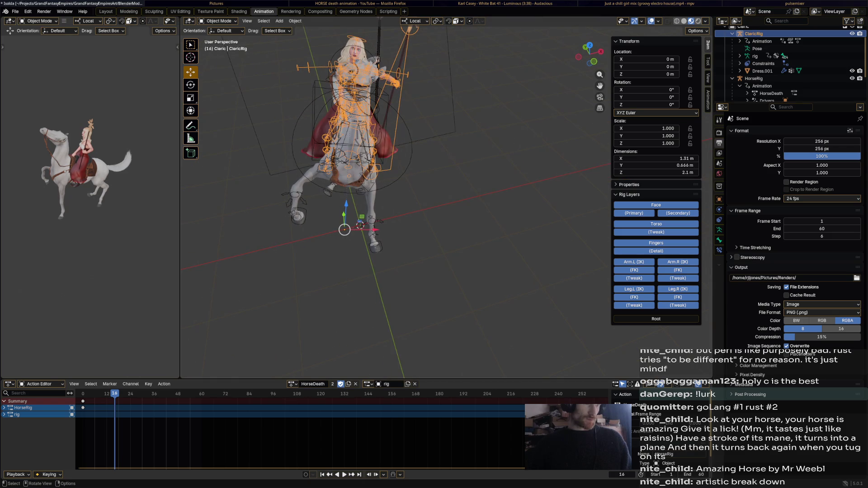
key(ctrl+z)
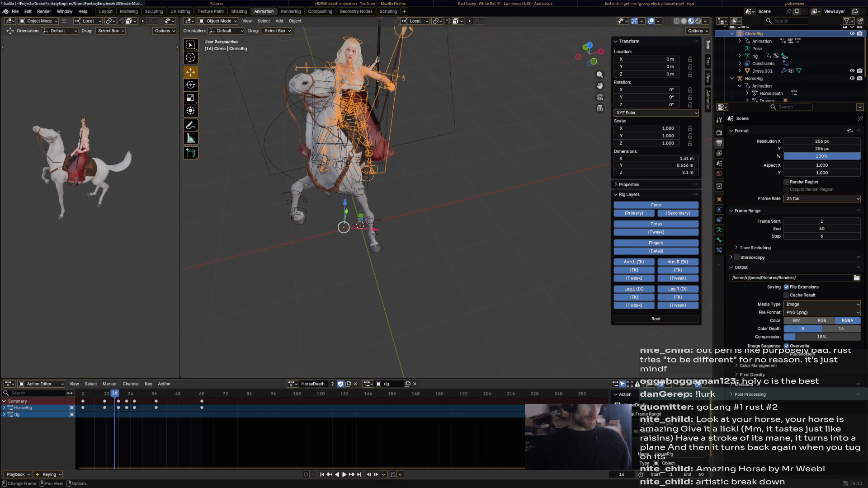
drag(115, 393, 83, 394)
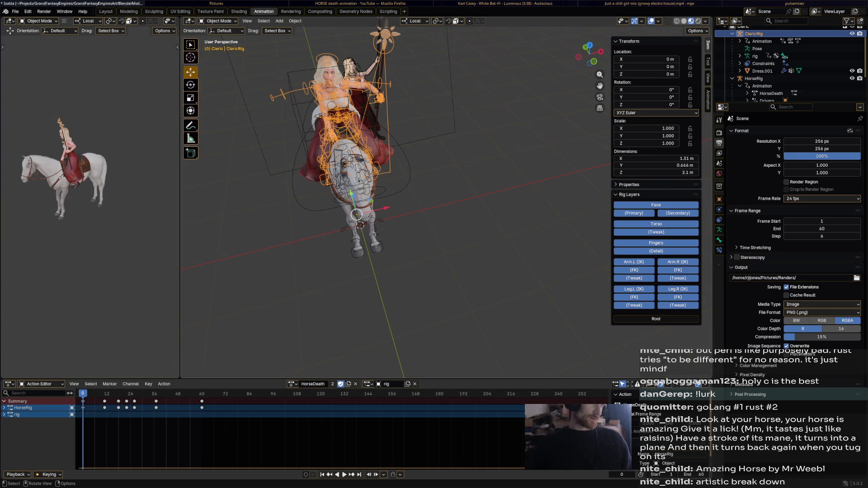
click(218, 21)
Delete the cleric rig's keyframes after frame 0 for all bones in Pose Mode.
click(221, 46)
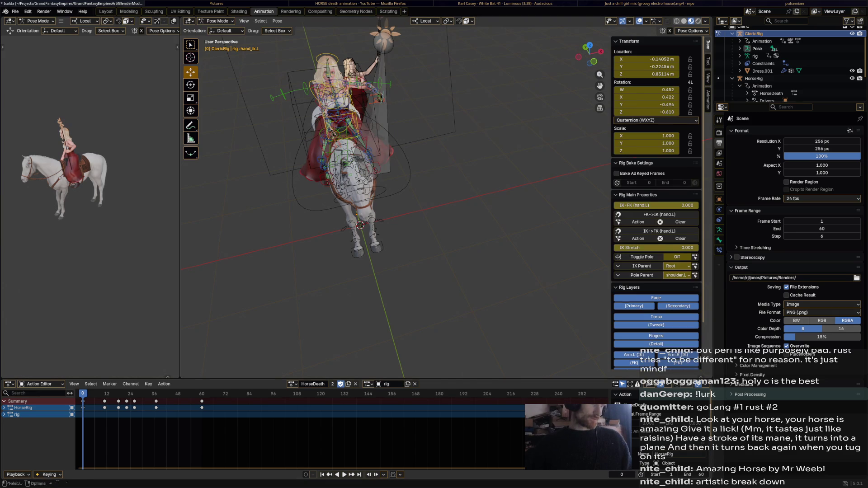
key(a)
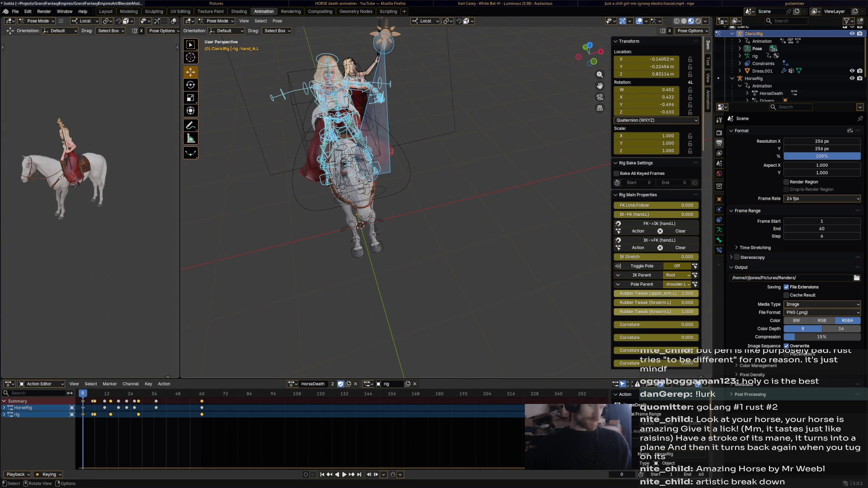
drag(88, 430, 223, 413)
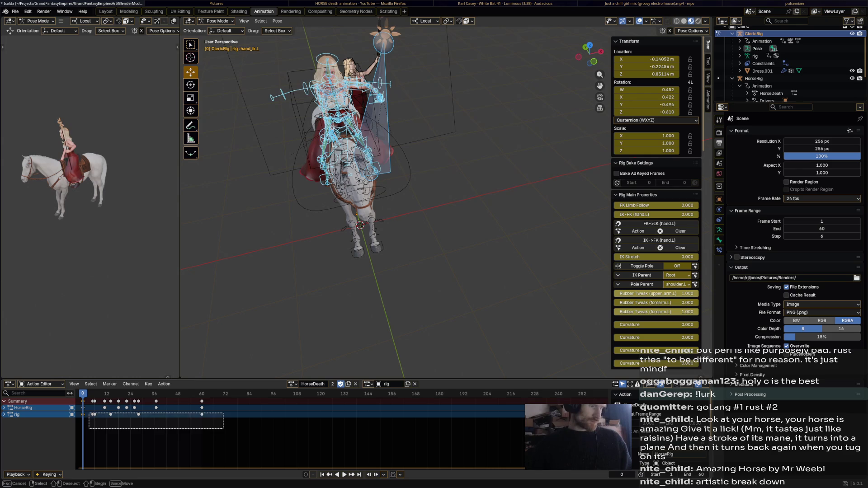
key(x)
click(198, 413)
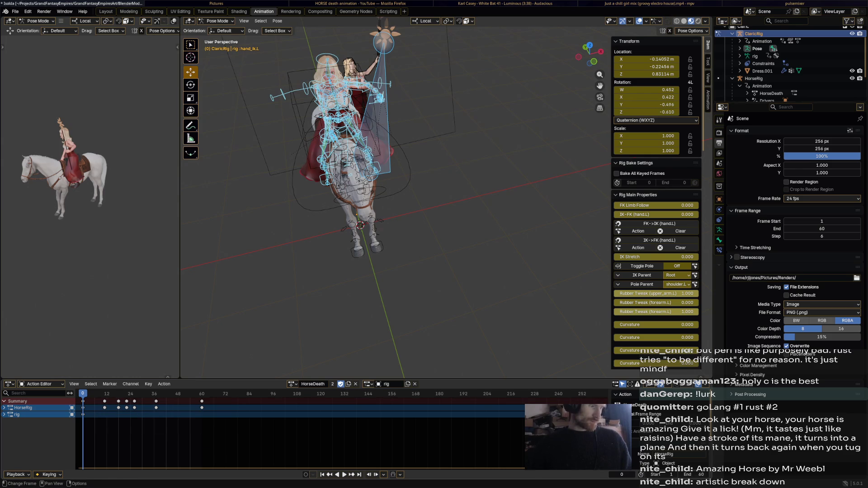
Play the fall to frame 11 and select the rider's torso bone.
key(space)
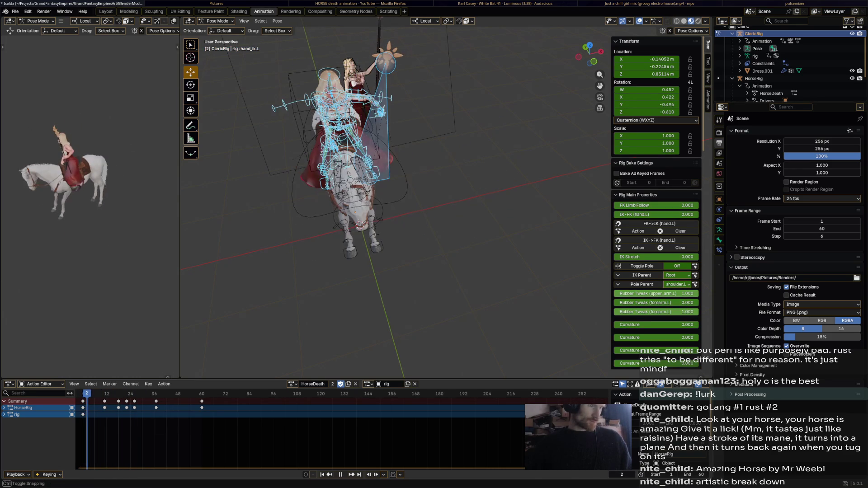
key(space)
scroll(394, 204, up, 3)
mouse_move(393, 204)
middle_down()
mouse_move(434, 190)
mouse_move(434, 203)
mouse_move(408, 204)
middle_up()
click(442, 132)
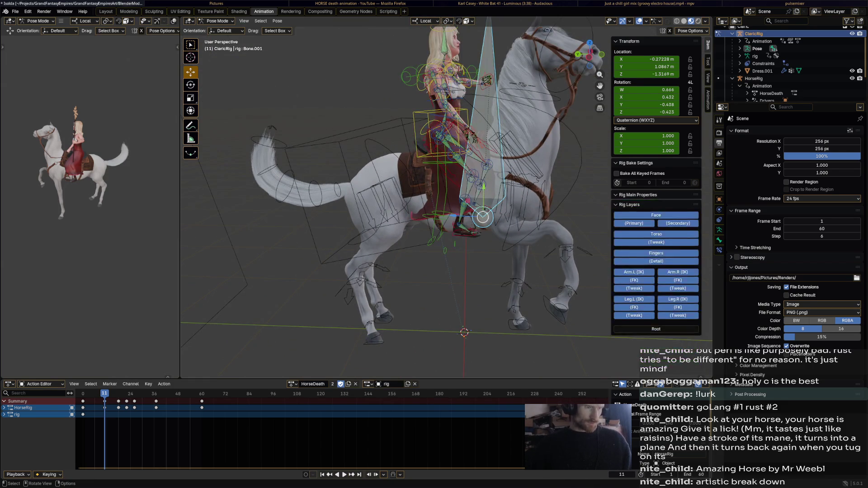
Lean the rider's torso back and tilt her head back to match at frame 11.
key(g)
key(Return)
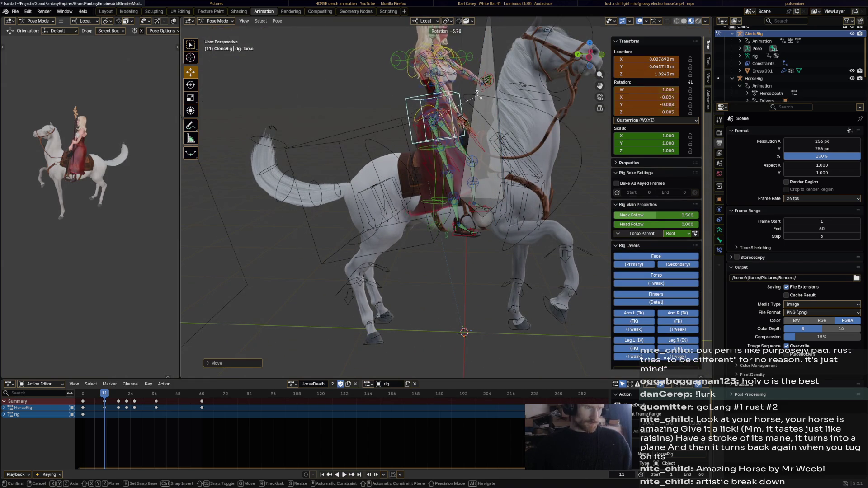
key(r)
key(Return)
middle_drag(435, 203, 475, 204)
click(447, 48)
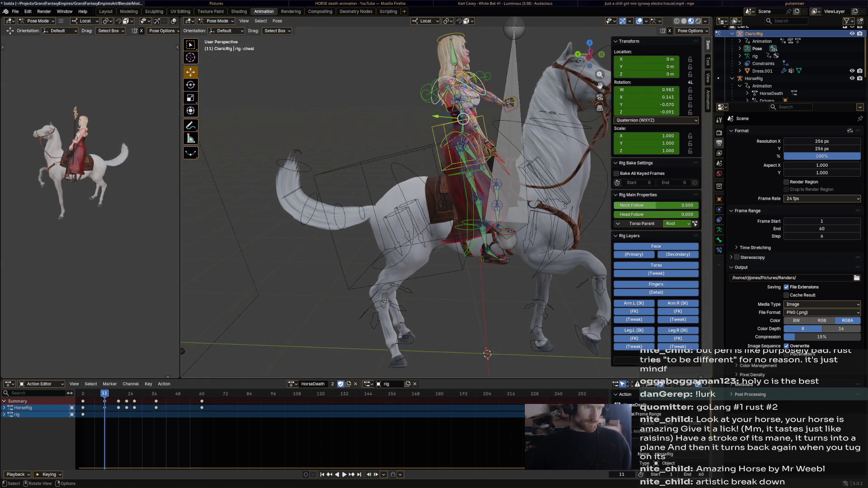
key(r)
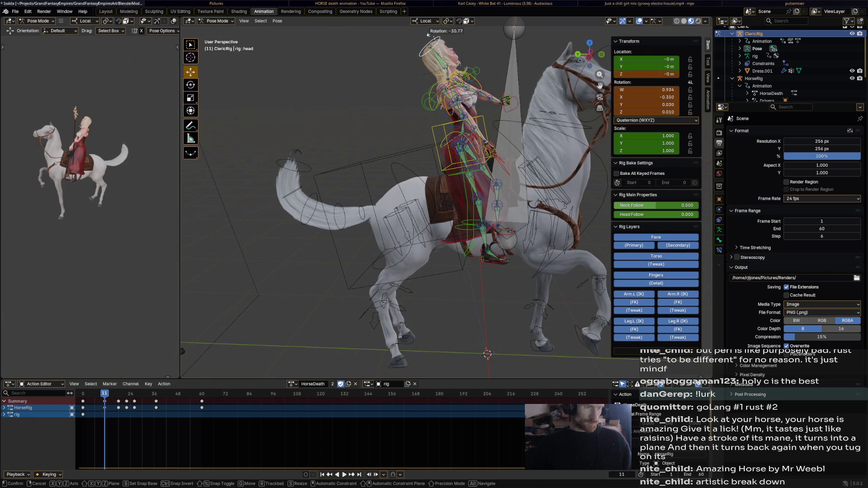
key(Return)
Reposition and rotate the rider's left hand IK control.
click(506, 105)
key(g)
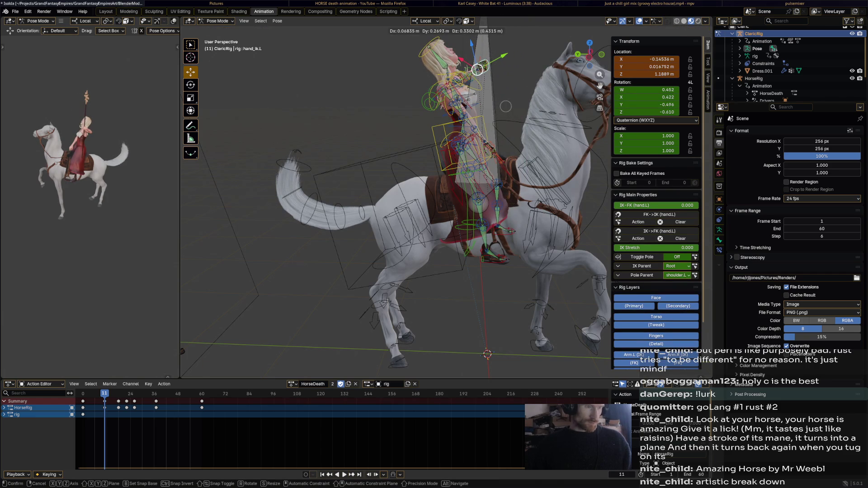
click(505, 106)
key(r)
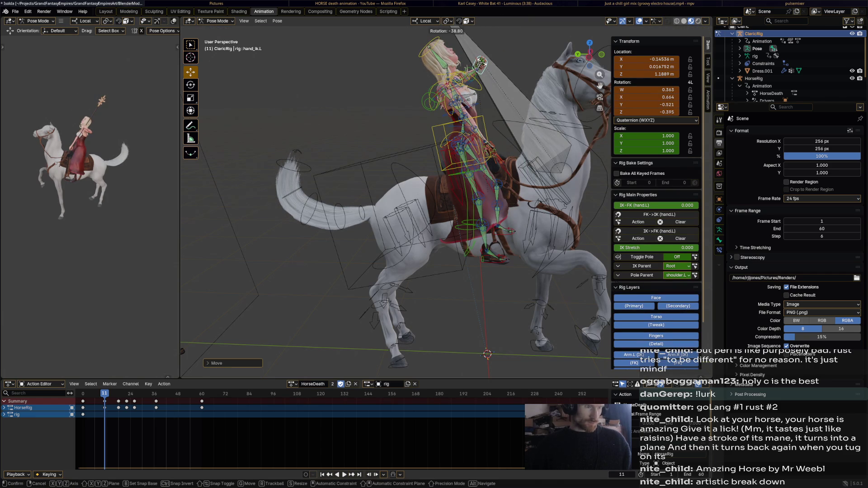
click(480, 63)
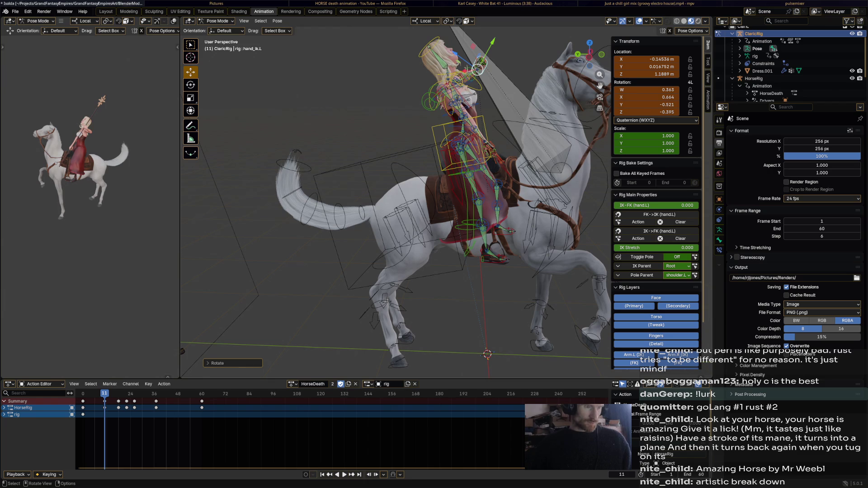
Switch to hand_ik.R and move it up and left with a new rotation.
key(ctrl+shift+m)
key(KP_Decimal)
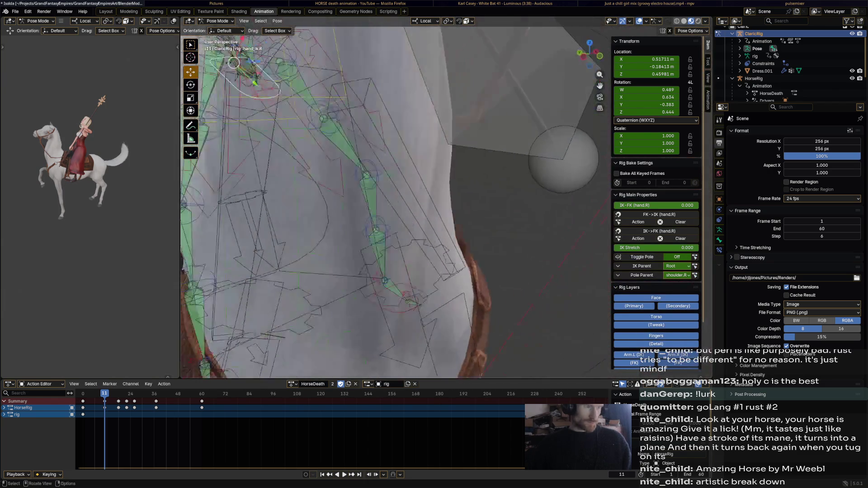
middle_drag(473, 45, 408, 193)
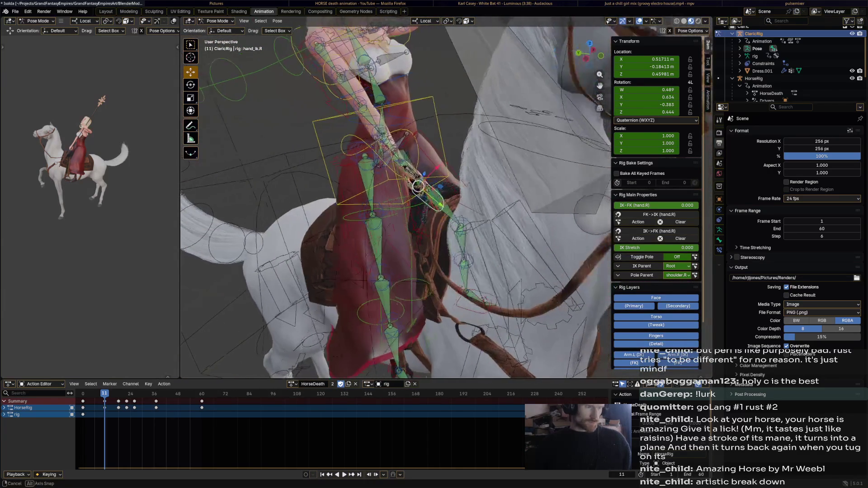
key(g)
click(320, 163)
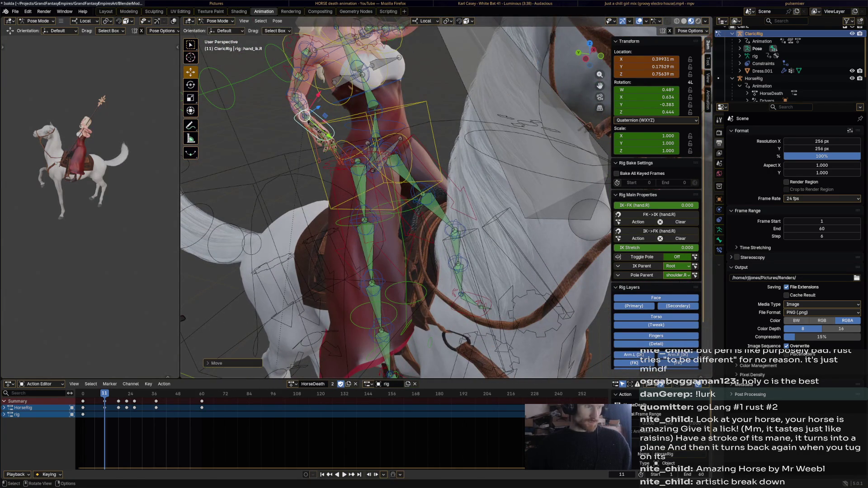
key(r)
click(325, 180)
Refine the right hand target's position from rear and side views.
mouse_move(325, 181)
middle_down()
mouse_move(419, 212)
mouse_move(448, 203)
middle_up()
key(g)
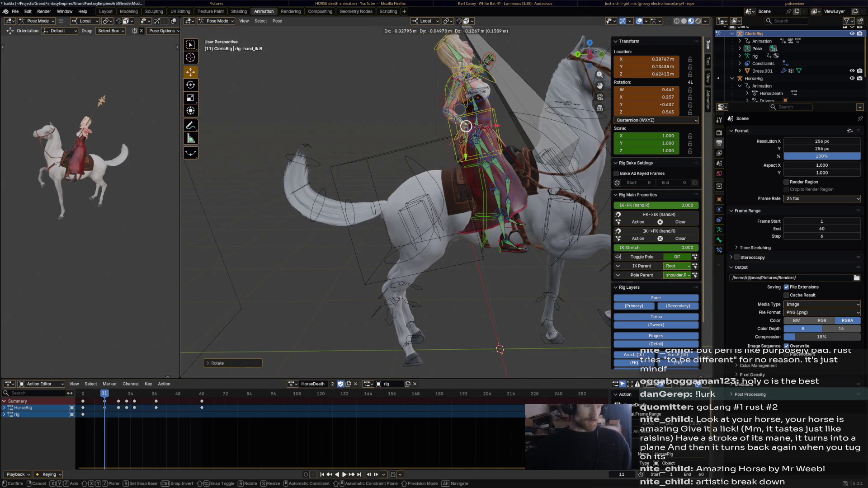
click(462, 136)
middle_drag(462, 136, 407, 156)
middle_drag(393, 204, 421, 204)
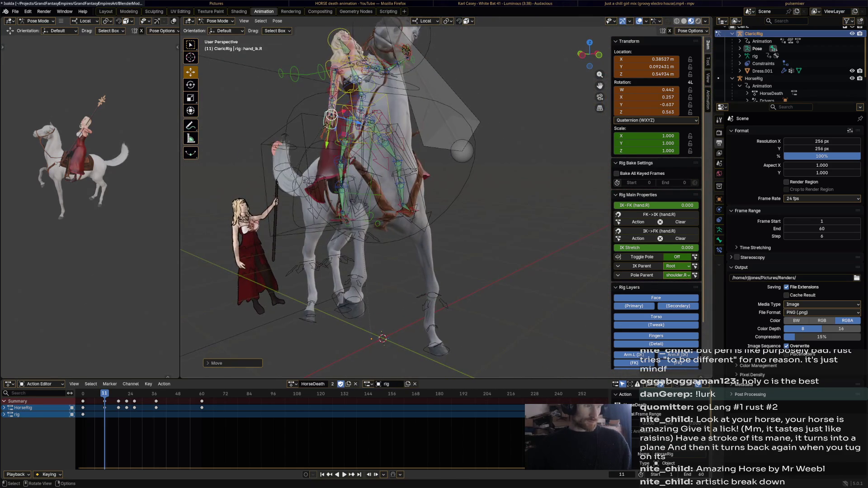
key(g)
click(336, 109)
Rotate the right hand target into its final frame-11 orientation, then pick hand_ik.L.
middle_drag(336, 109, 407, 171)
key(r)
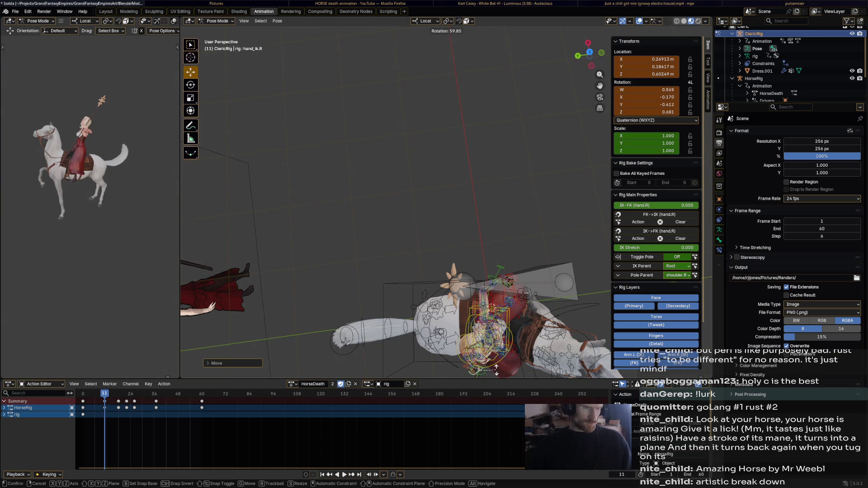
click(497, 372)
middle_drag(496, 371, 512, 116)
key(r)
click(512, 117)
mouse_move(512, 117)
middle_down()
mouse_move(516, 165)
mouse_move(442, 117)
middle_up()
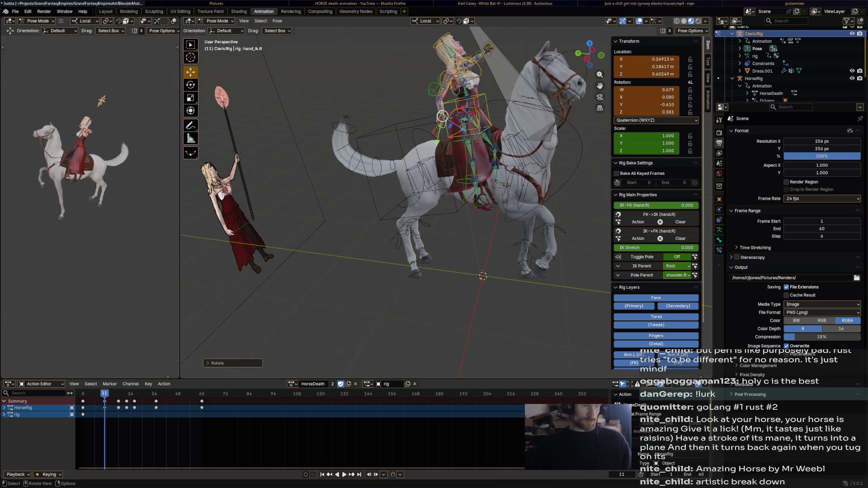
click(442, 117)
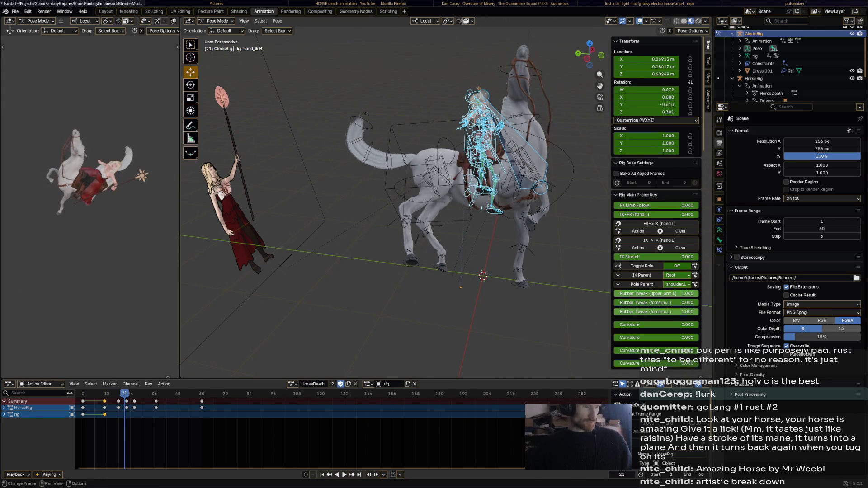
Rotate the rider's torso at frame 21, then turn torso and hand control together.
middle_drag(394, 204, 421, 176)
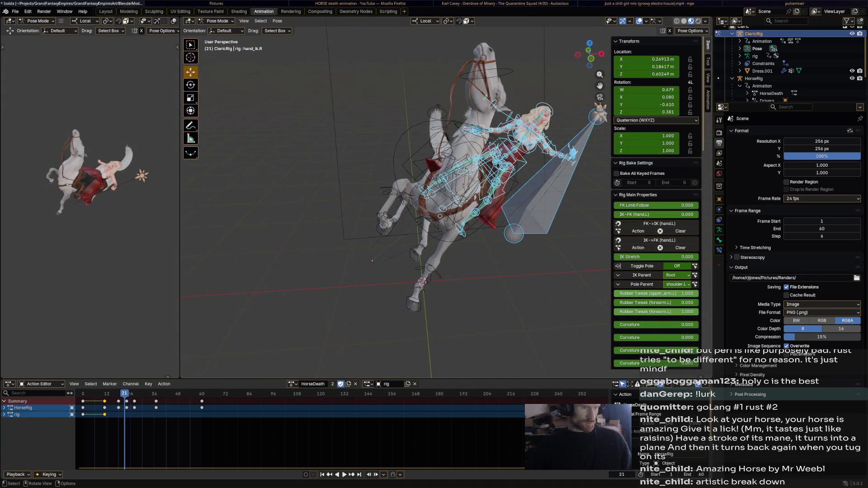
click(500, 160)
key(r)
click(501, 160)
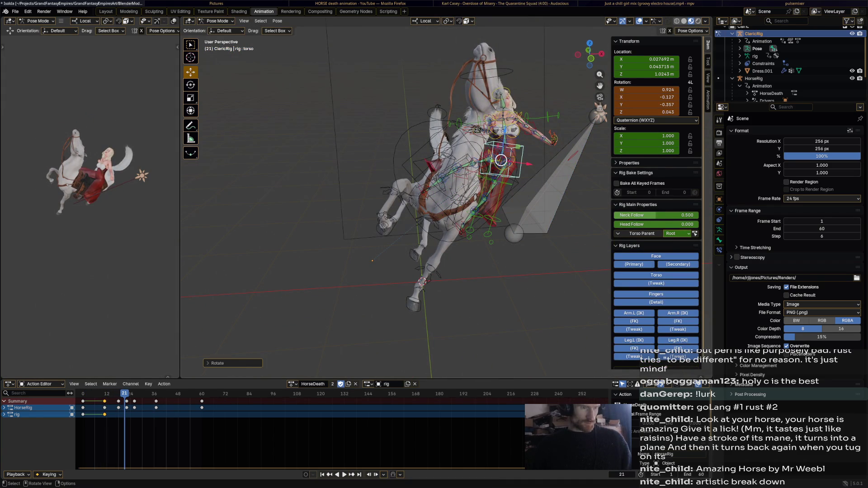
click(558, 124)
key(r)
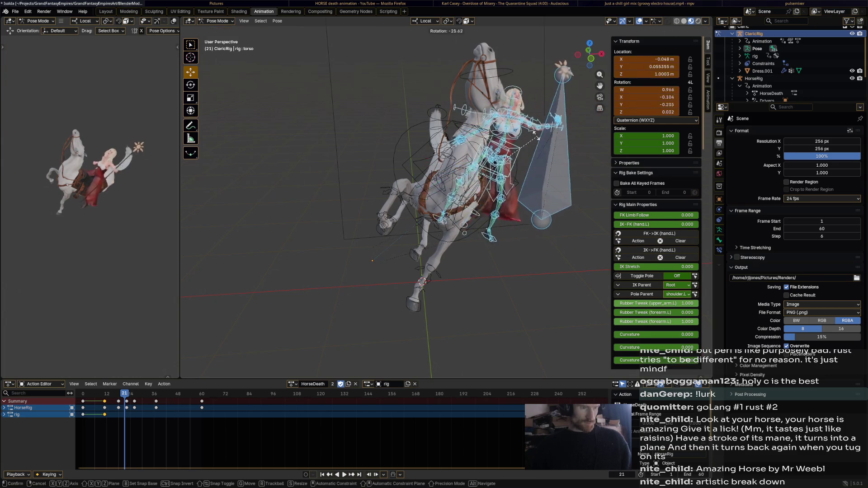
click(542, 103)
Nudge the torso's position and tilt in small G/R passes so she stays seated.
key(g)
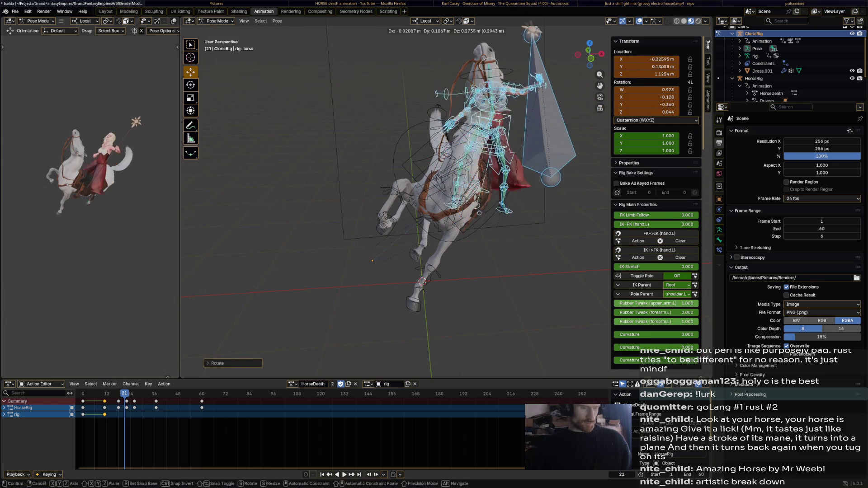
key(Return)
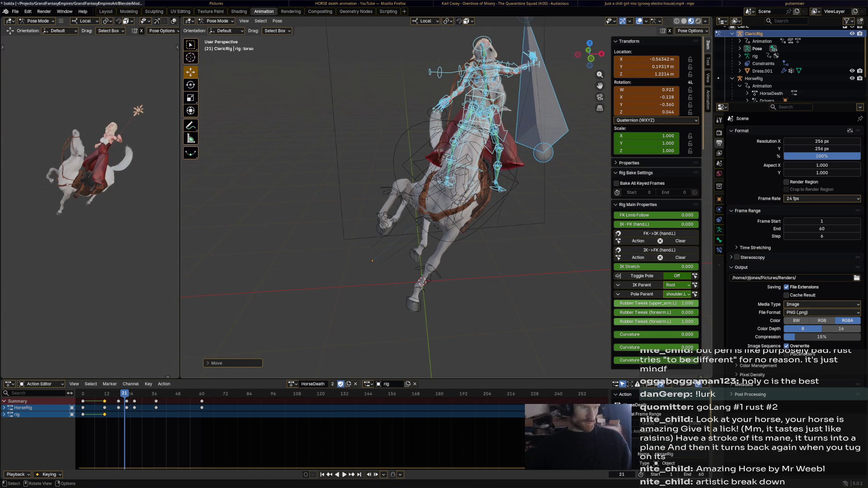
key(r)
key(Return)
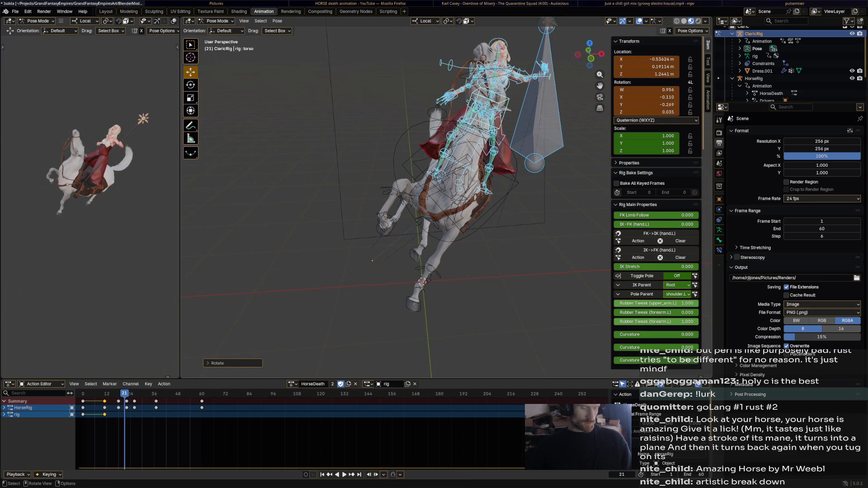
key(g)
key(Return)
key(r)
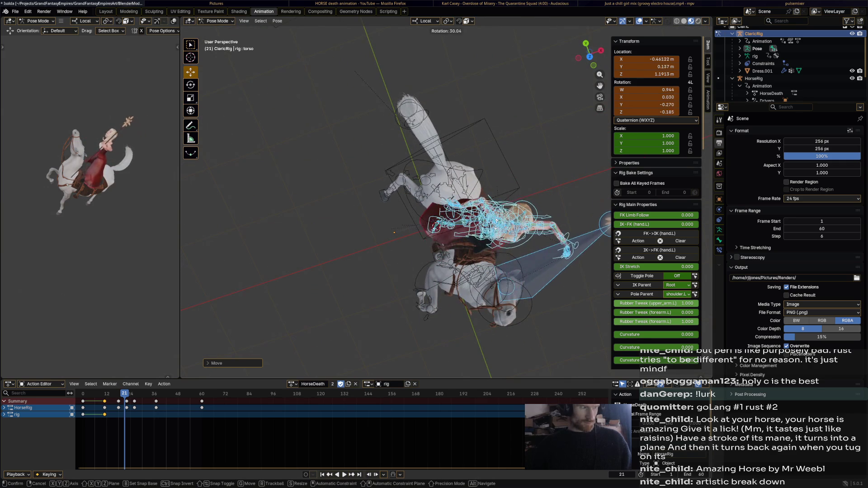
key(Return)
Check the torso from side views, then start lifting the left foot IK control.
middle_drag(394, 233, 407, 204)
scroll(407, 204, up, 3)
middle_drag(341, 324, 330, 327)
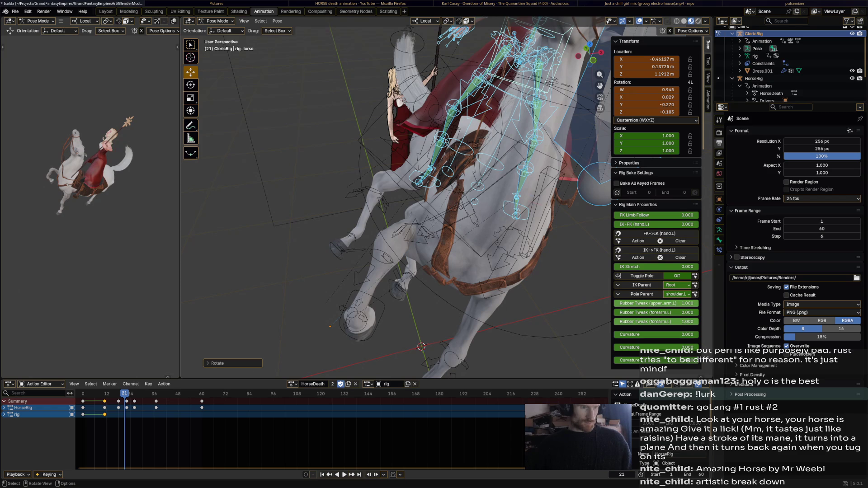
click(516, 197)
key(g)
Set the left foot IK control's new position and rotation against the saddle.
click(516, 129)
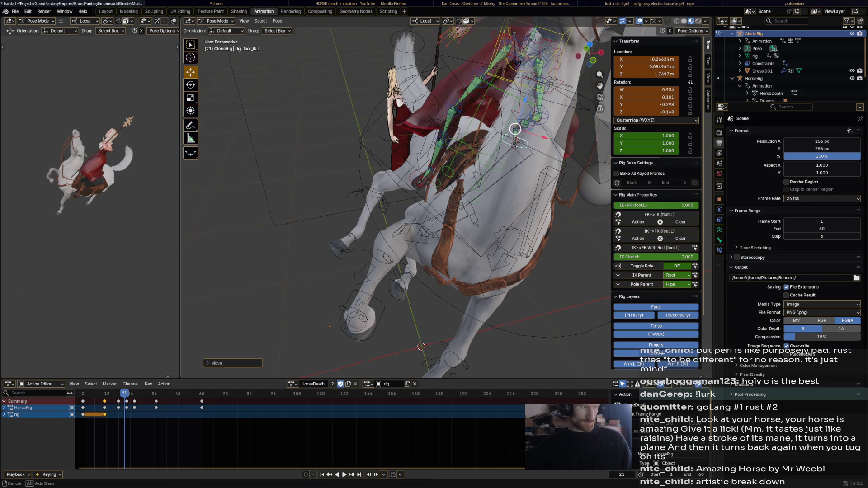
middle_drag(329, 326, 366, 244)
key(r)
click(366, 246)
mouse_move(366, 245)
middle_down()
mouse_move(371, 357)
mouse_move(434, 272)
mouse_move(471, 165)
middle_up()
Move and rotate the right foot IK control to fit the rearing horse.
click(470, 164)
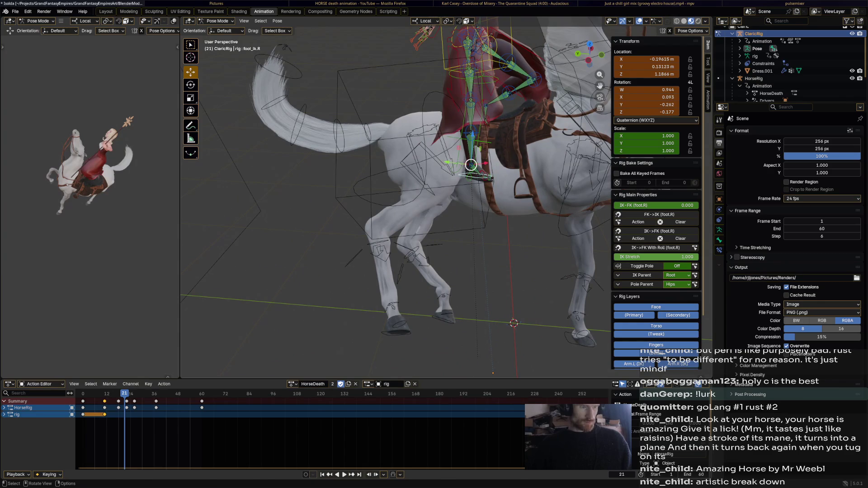
key(g)
click(434, 141)
key(r)
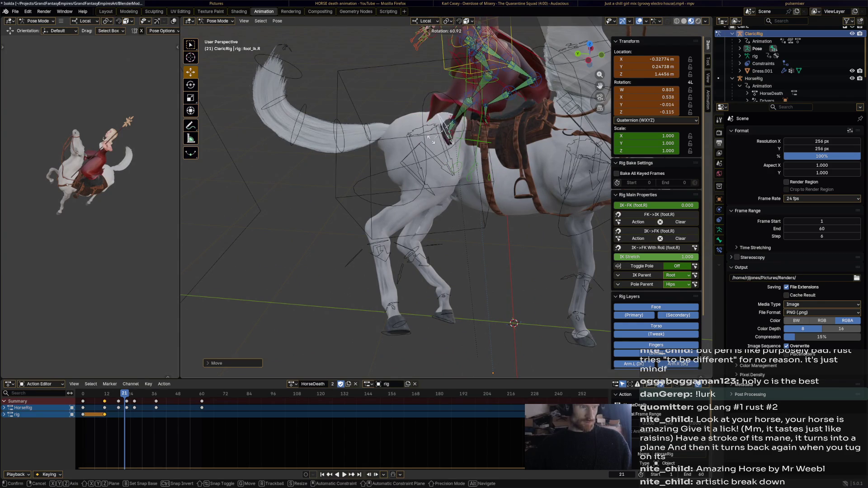
middle_drag(435, 139, 578, 296)
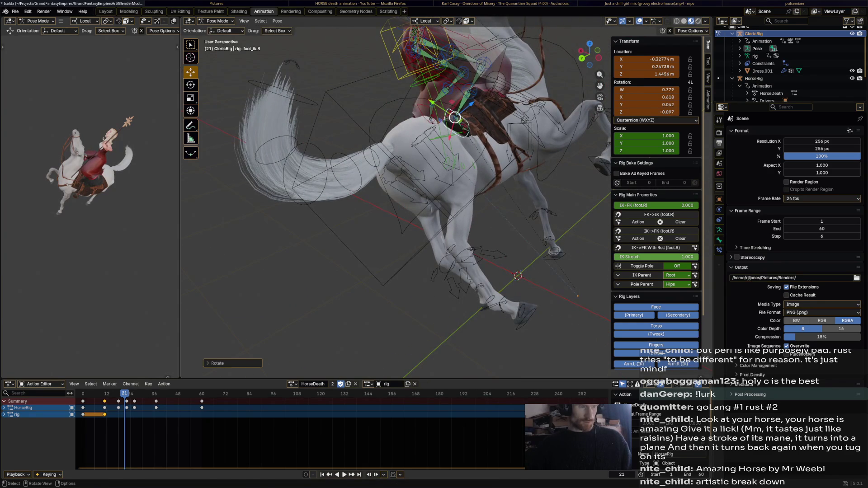
key(g)
click(520, 323)
mouse_move(520, 322)
middle_down()
mouse_move(512, 367)
mouse_move(468, 312)
mouse_move(516, 292)
middle_up()
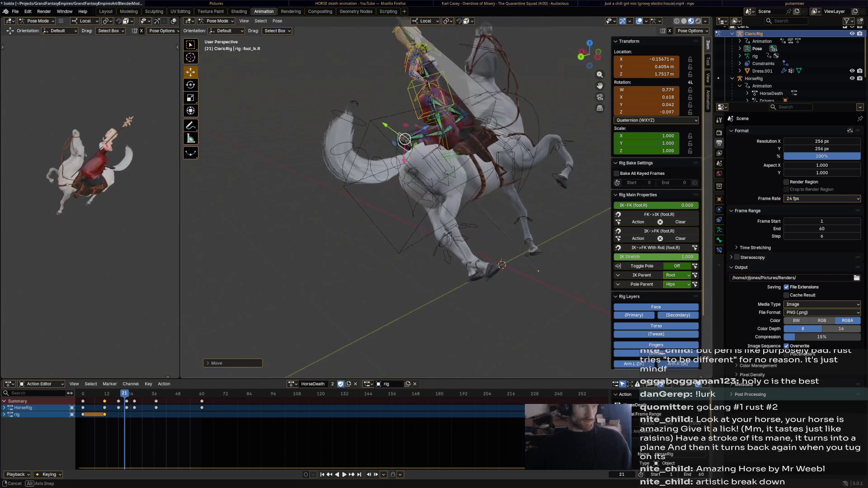
Rotate the torso and review the chest and head bones.
click(430, 88)
key(r)
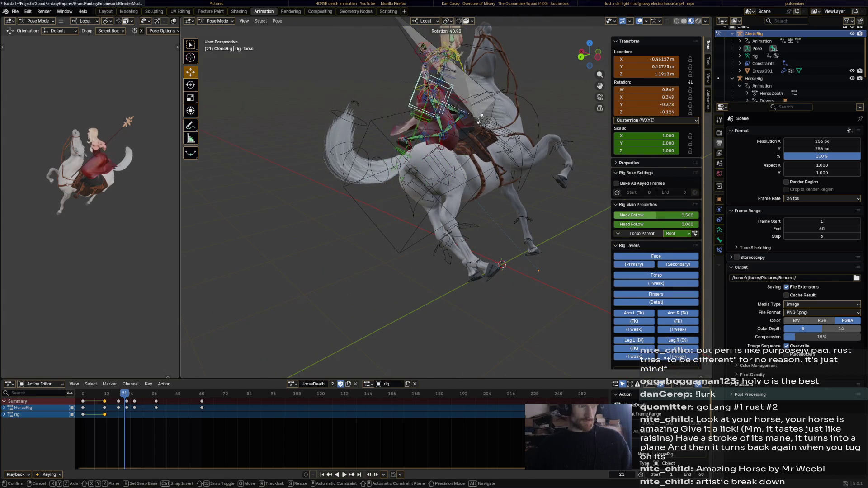
click(481, 109)
click(438, 80)
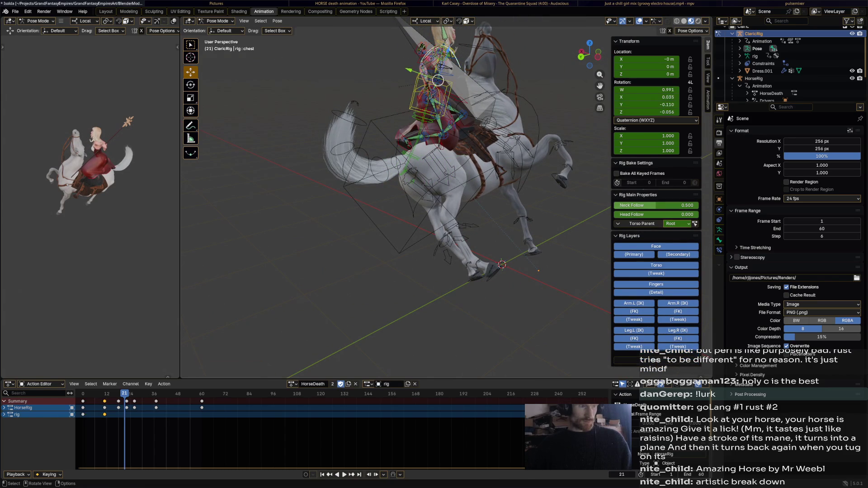
middle_drag(434, 204, 414, 231)
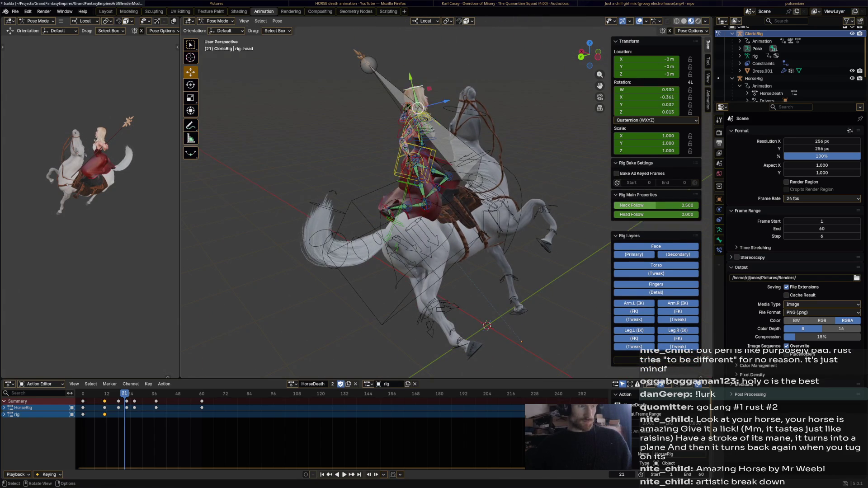
click(413, 82)
Reposition and rotate the left hand IK control.
click(419, 107)
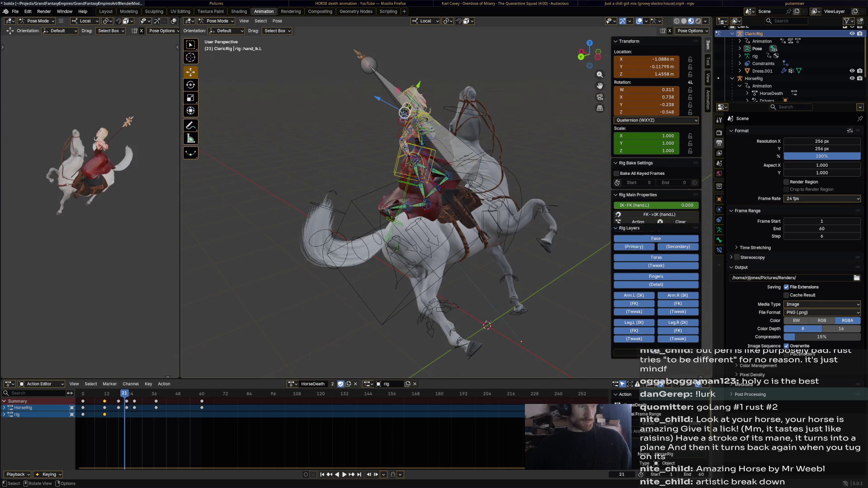
middle_drag(419, 108, 358, 116)
key(g)
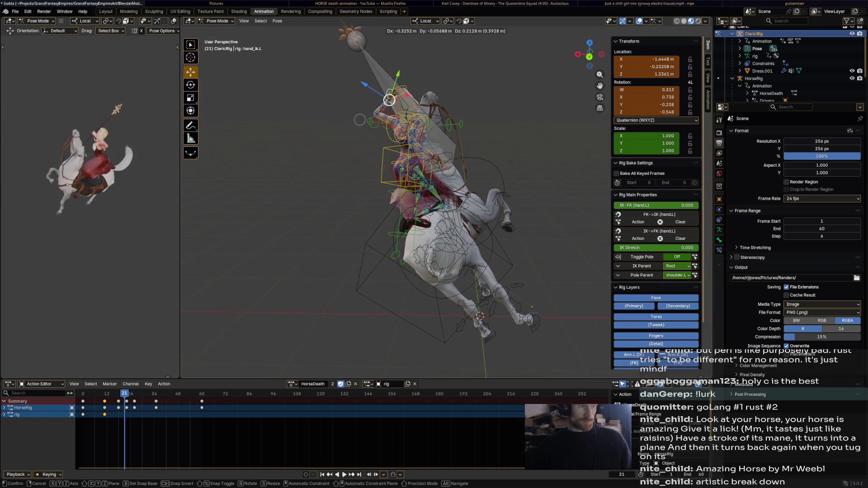
click(360, 119)
key(r)
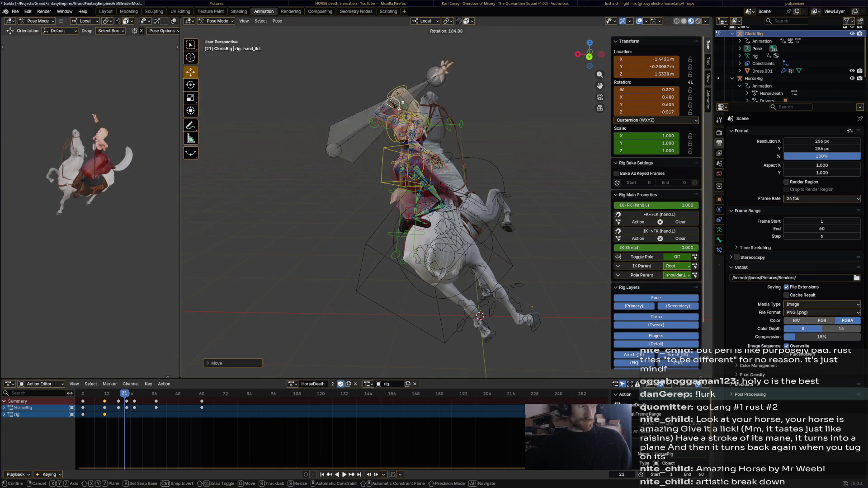
click(393, 92)
mouse_move(392, 93)
middle_down()
mouse_move(473, 163)
mouse_move(422, 178)
middle_up()
Rotate the right hand IK control, select every rider bone and play the animation.
click(472, 164)
key(r)
click(414, 183)
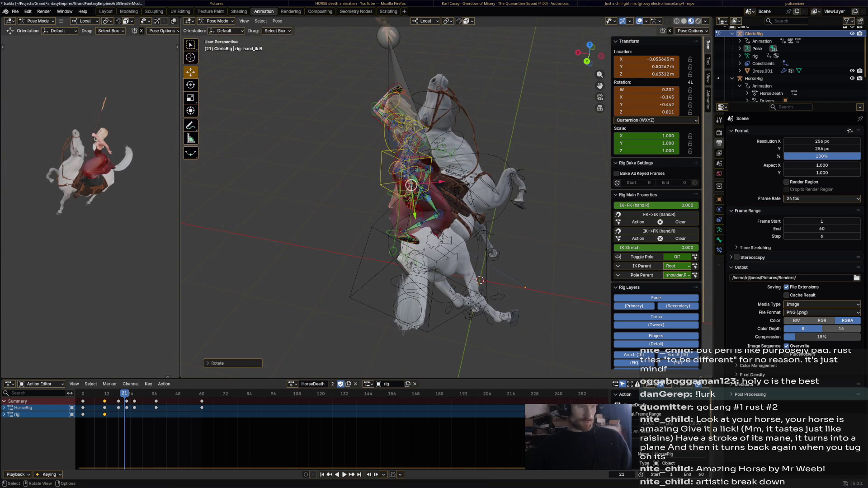
key(a)
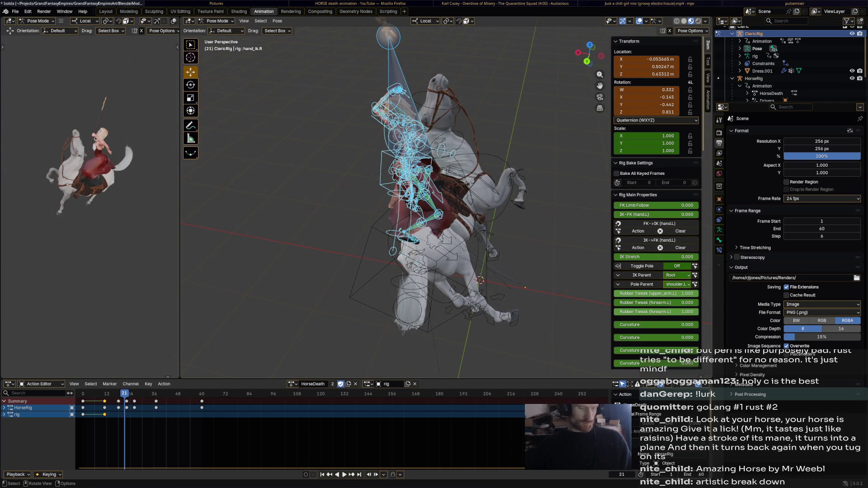
key(space)
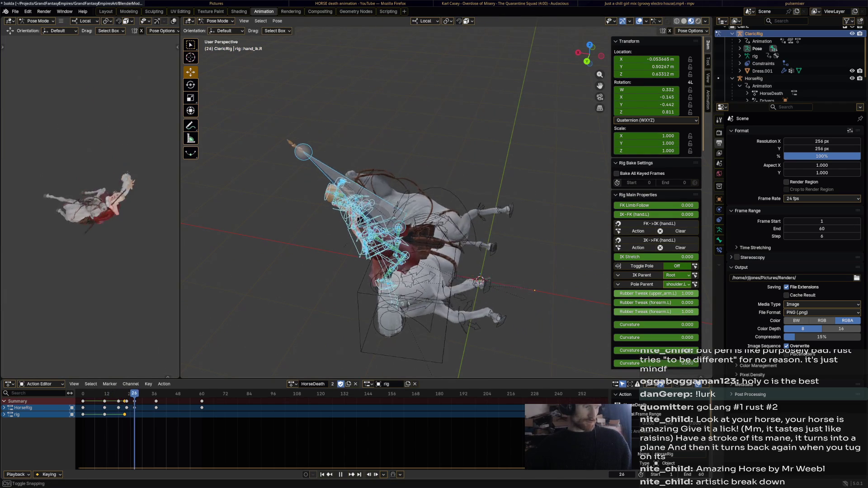
Stop at frame 31 and rotate and shift the selected arm bones.
key(space)
middle_drag(534, 290, 537, 294)
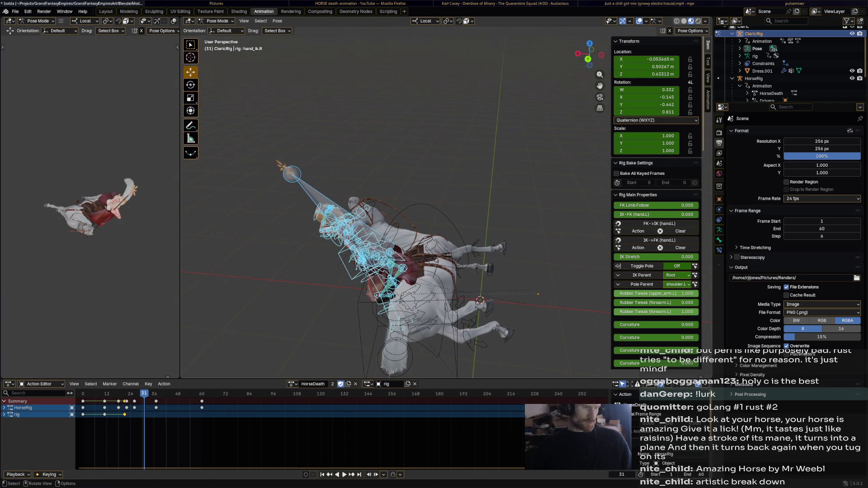
key(r)
key(Return)
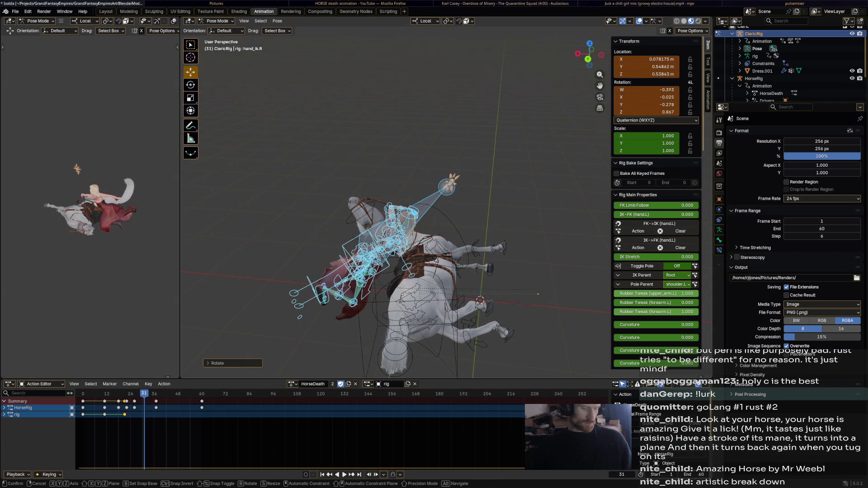
key(g)
key(Return)
key(r)
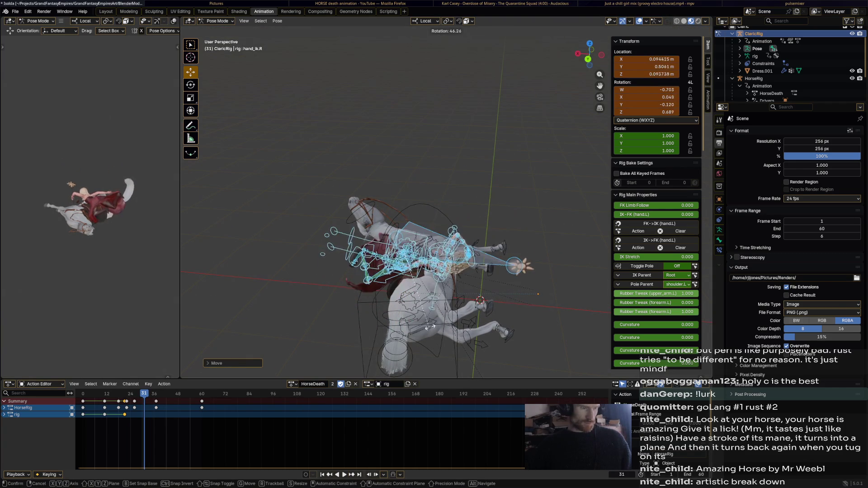
key(Return)
Adjust the right hand control's rotation while checking around the fallen horse.
mouse_move(429, 328)
middle_down()
mouse_move(576, 321)
mouse_move(545, 311)
middle_up()
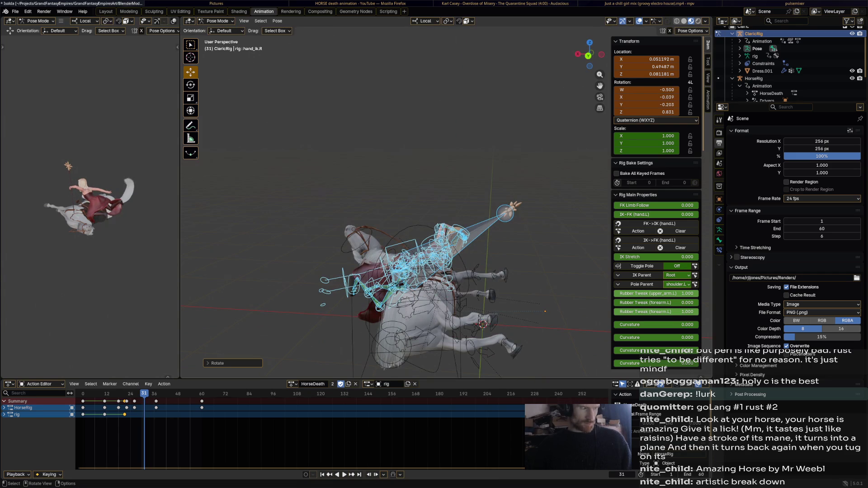
key(r)
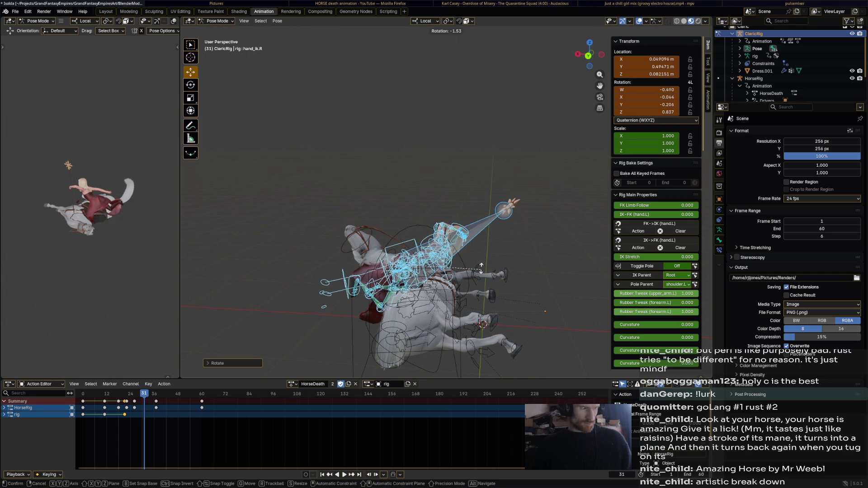
key(Return)
middle_drag(545, 311, 525, 221)
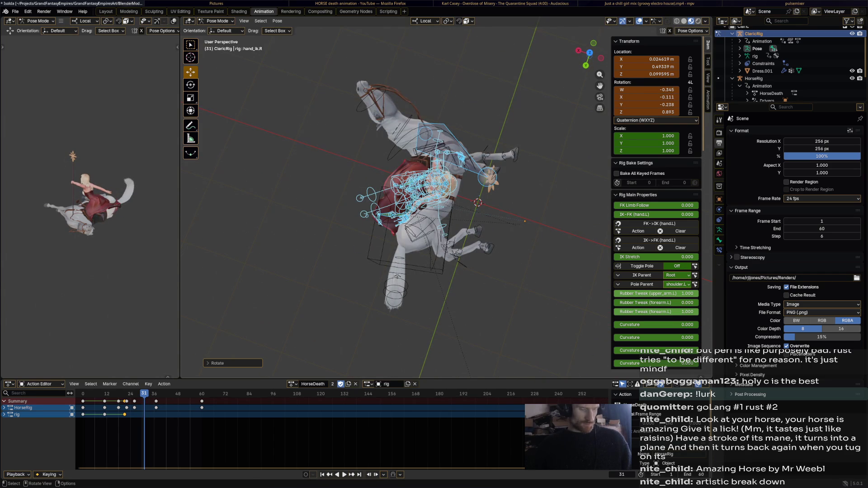
key(r)
key(Return)
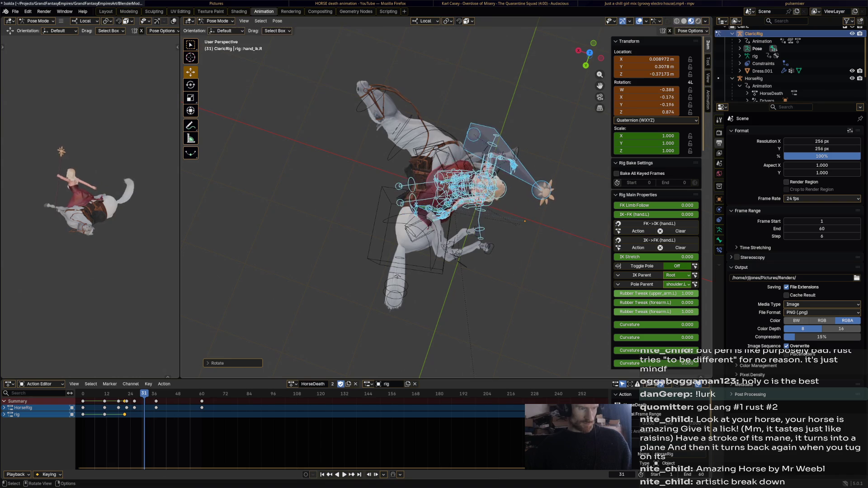
middle_drag(524, 221, 556, 327)
mouse_move(555, 325)
middle_down()
mouse_move(500, 297)
mouse_move(505, 265)
mouse_move(379, 249)
middle_up()
Turn and move the right hand control further into the tumbling pose.
key(r)
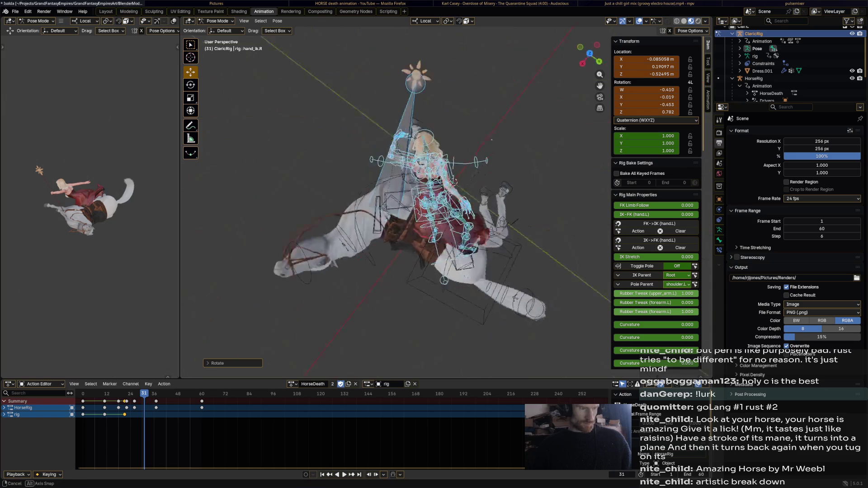
key(r)
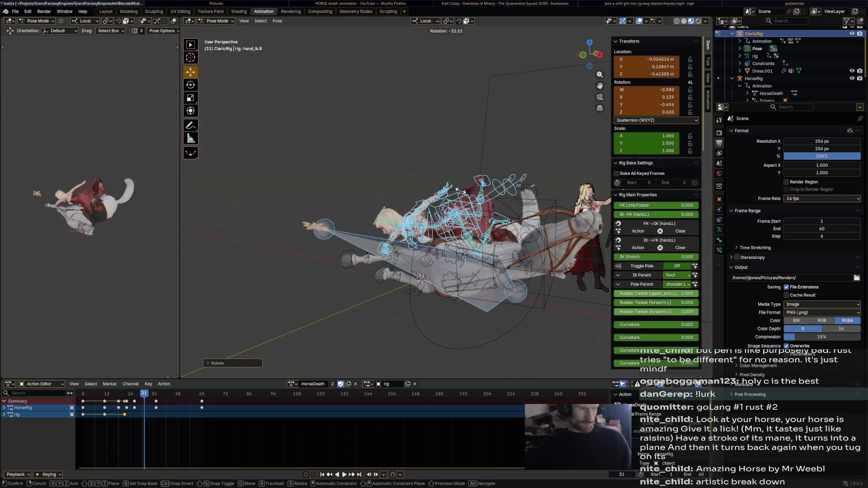
click(460, 190)
middle_drag(461, 190, 369, 216)
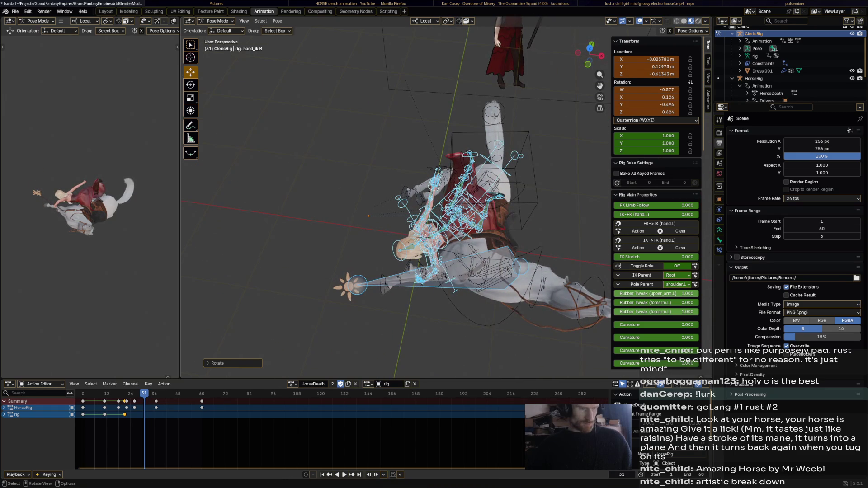
key(g)
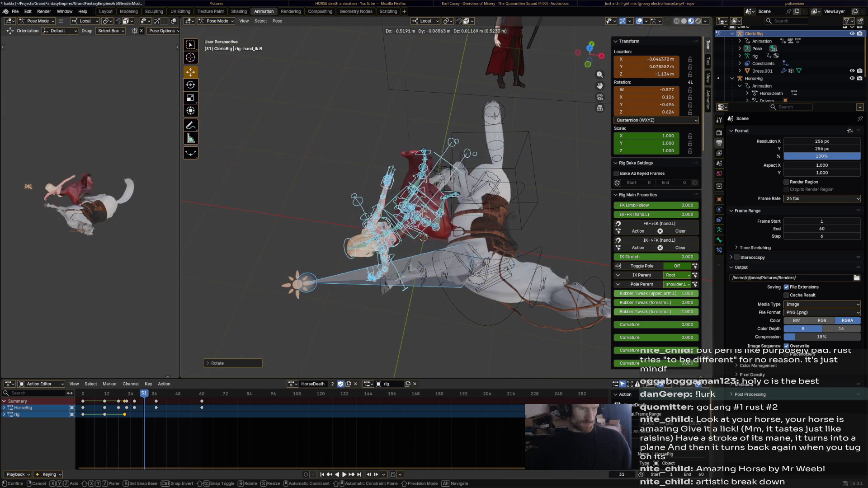
key(Return)
key(r)
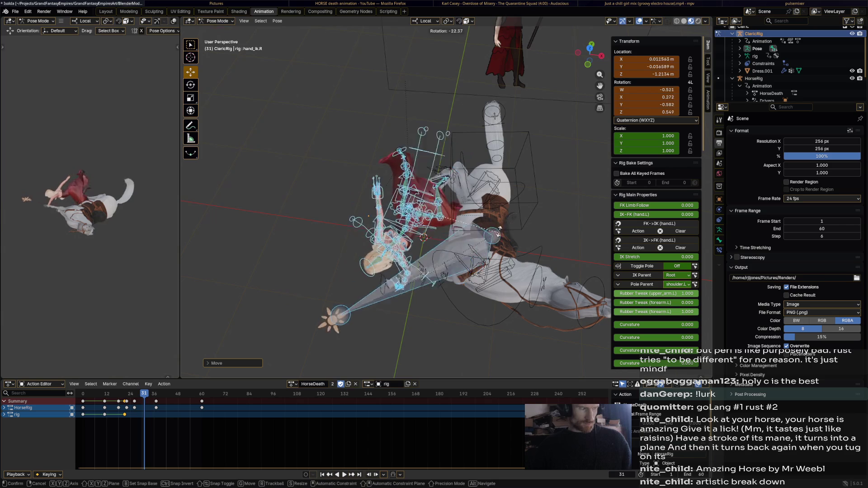
key(Return)
Pull the right hand into its final pose and pick Bone.001.
mouse_move(408, 271)
middle_down()
mouse_move(445, 290)
mouse_move(502, 278)
middle_up()
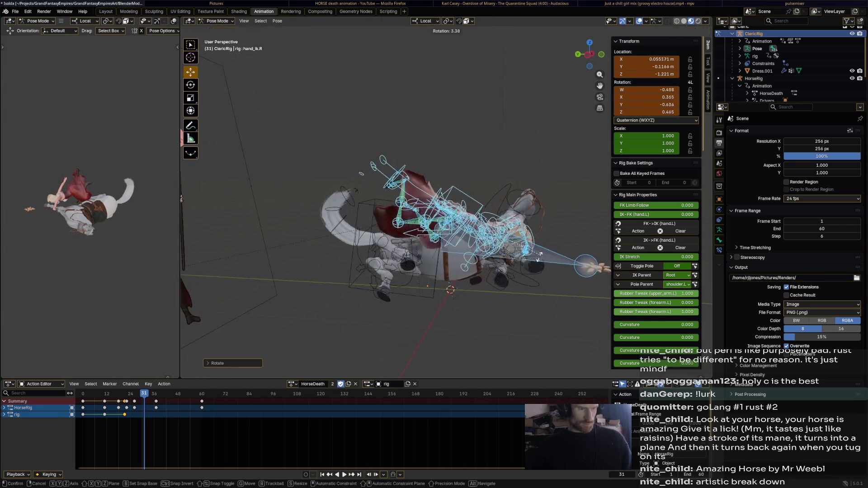
key(r)
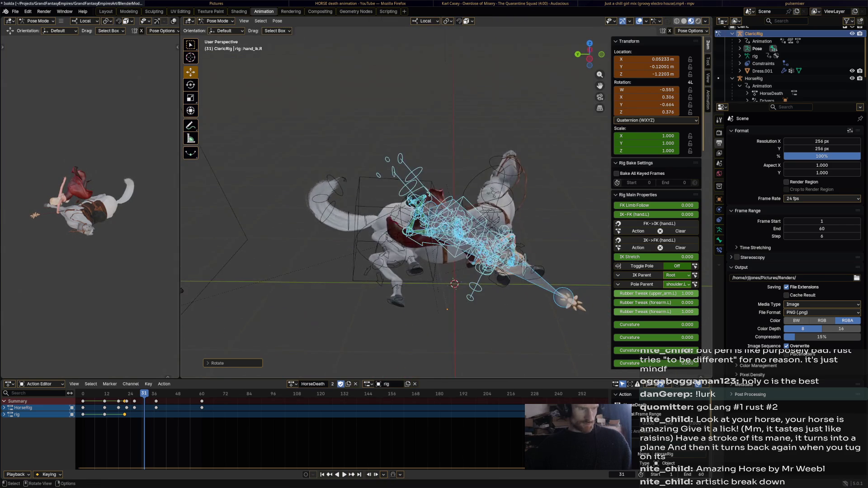
middle_drag(502, 278, 516, 204)
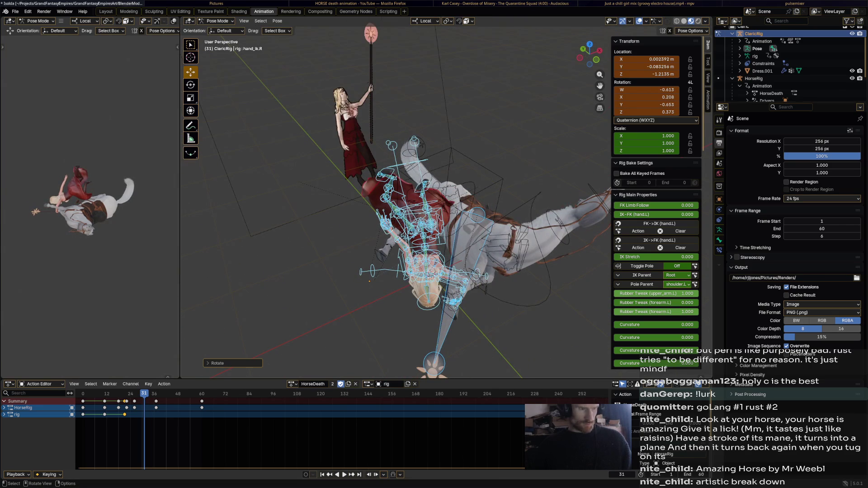
middle_drag(515, 204, 475, 203)
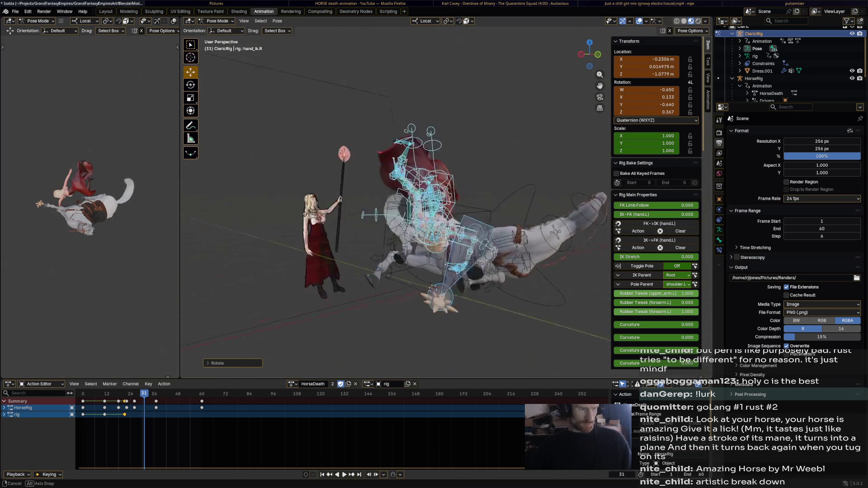
click(475, 258)
middle_drag(475, 257, 448, 244)
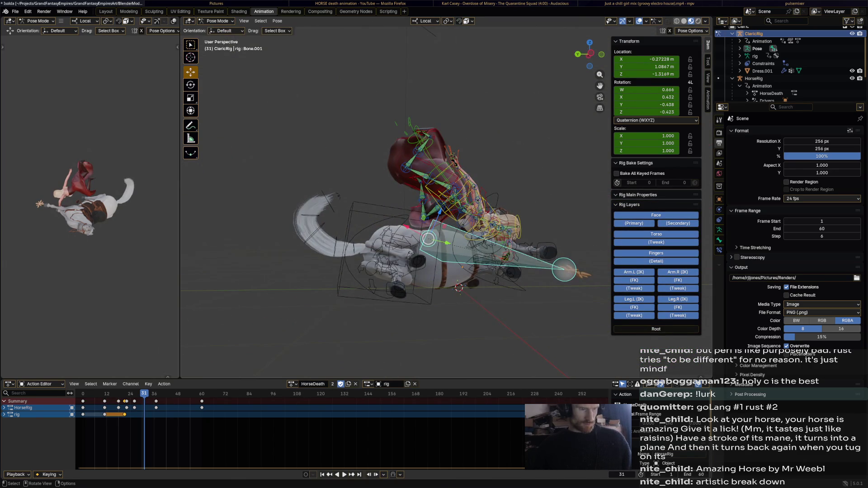
Move the left hand control, then lift the right foot control up and left.
click(516, 254)
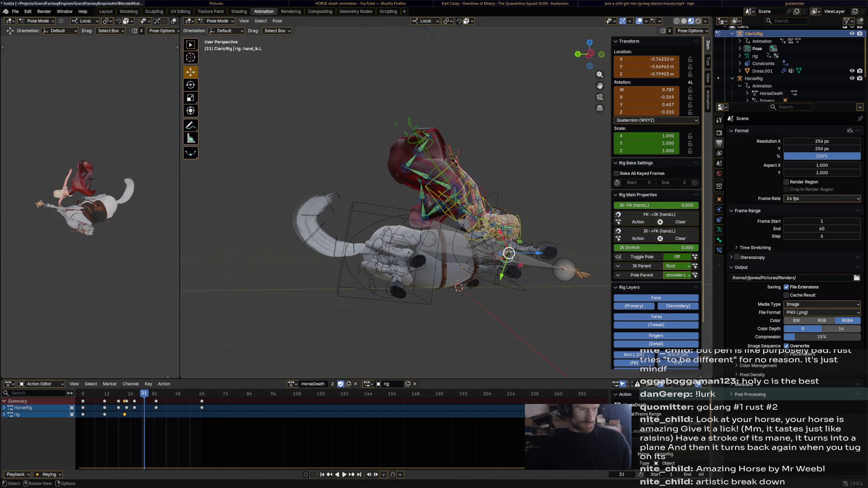
key(g)
click(530, 258)
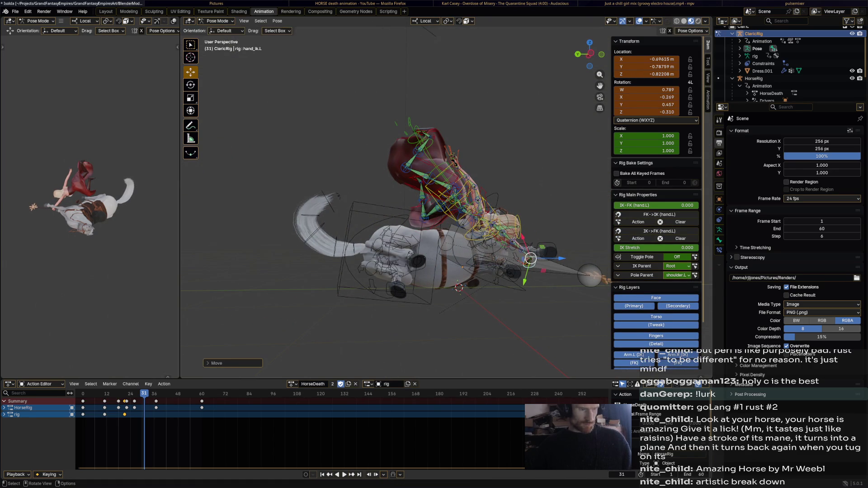
middle_drag(530, 258, 523, 254)
click(434, 183)
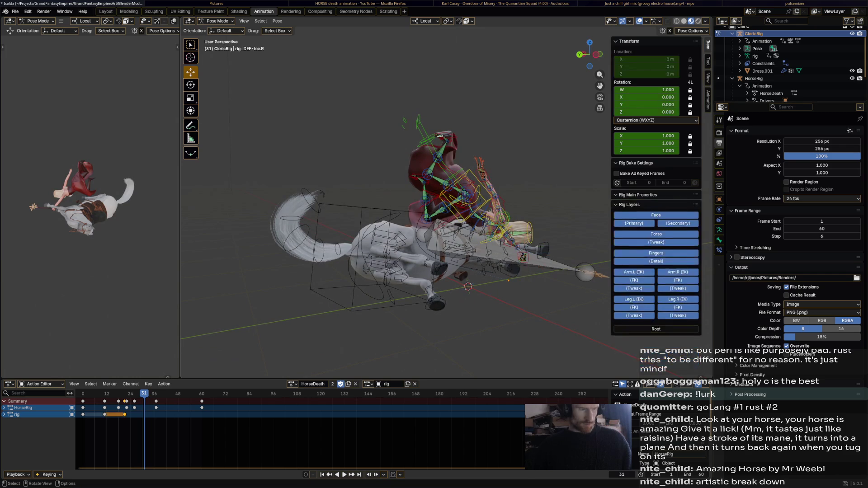
drag(434, 183, 392, 165)
Reposition the left foot control from the horse's other side.
click(468, 254)
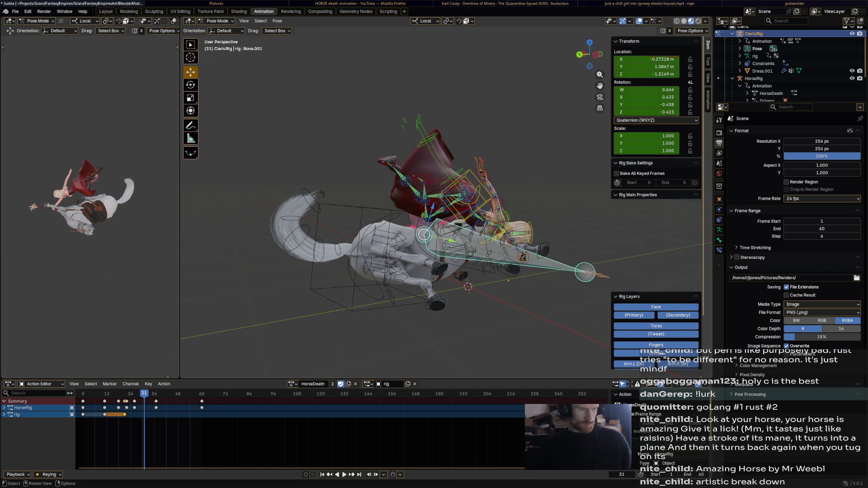
middle_drag(468, 255, 462, 250)
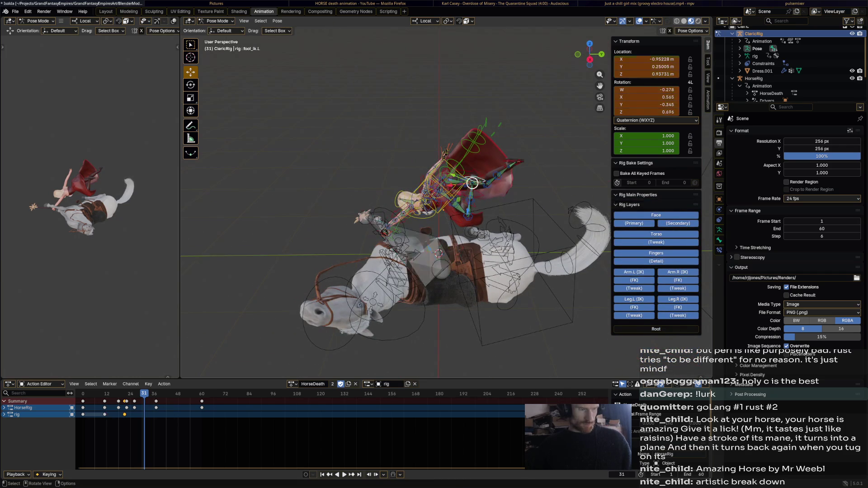
click(478, 181)
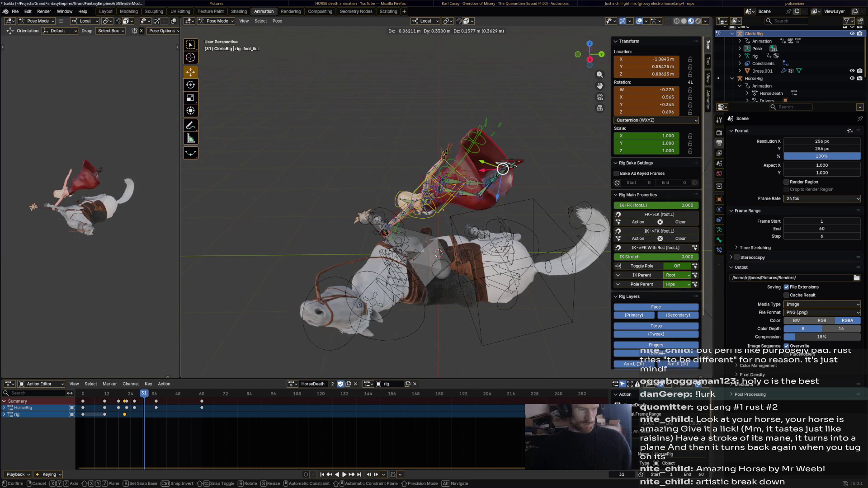
click(517, 152)
mouse_move(517, 152)
middle_down()
mouse_move(498, 150)
mouse_move(407, 197)
middle_up()
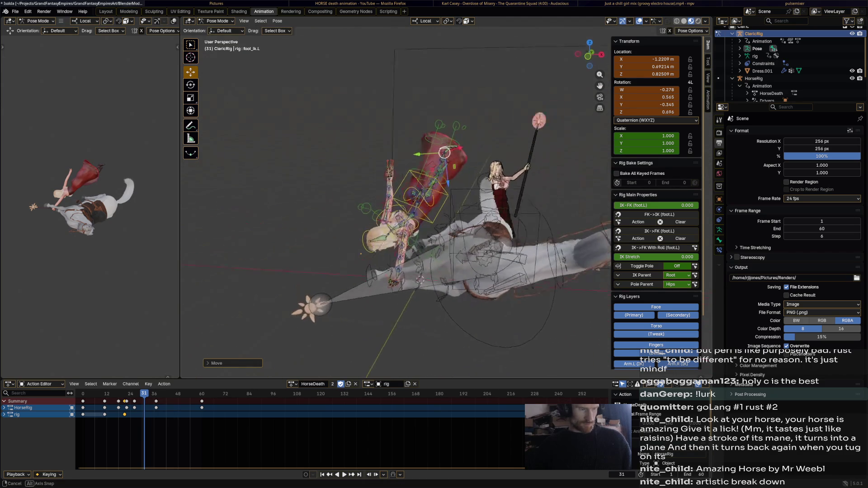
Move the right hand control again and rotate the rider's chest.
click(388, 170)
key(g)
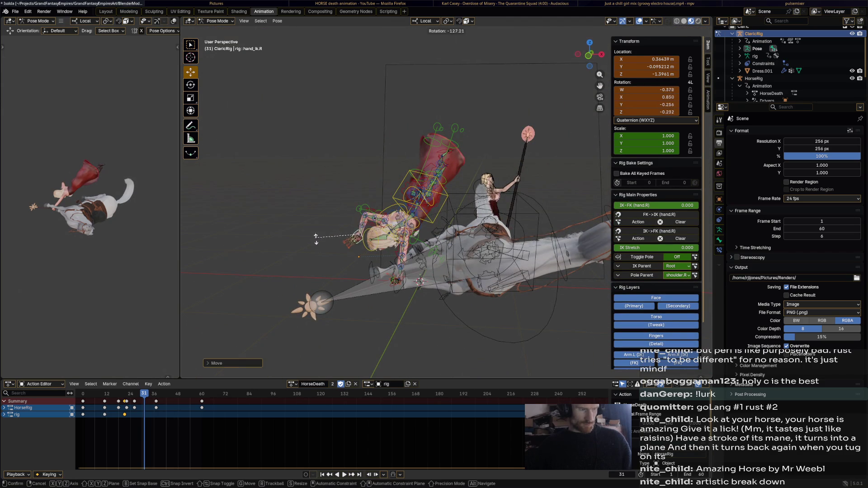
middle_drag(360, 235, 459, 236)
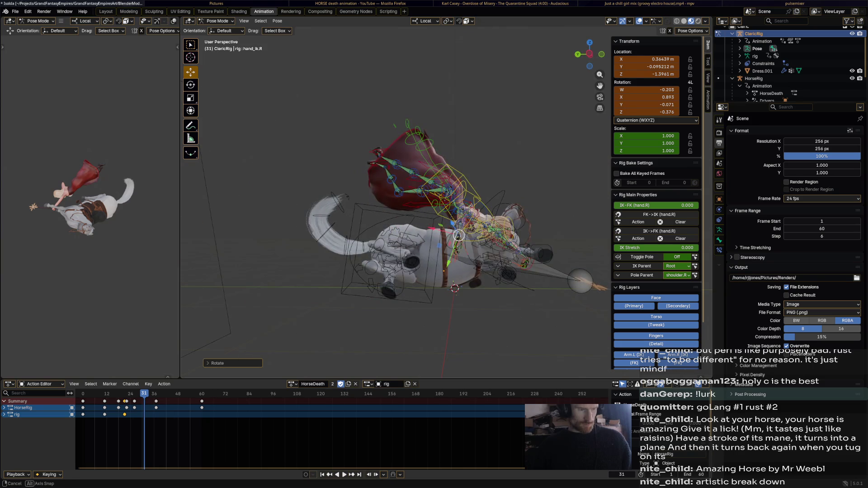
click(468, 219)
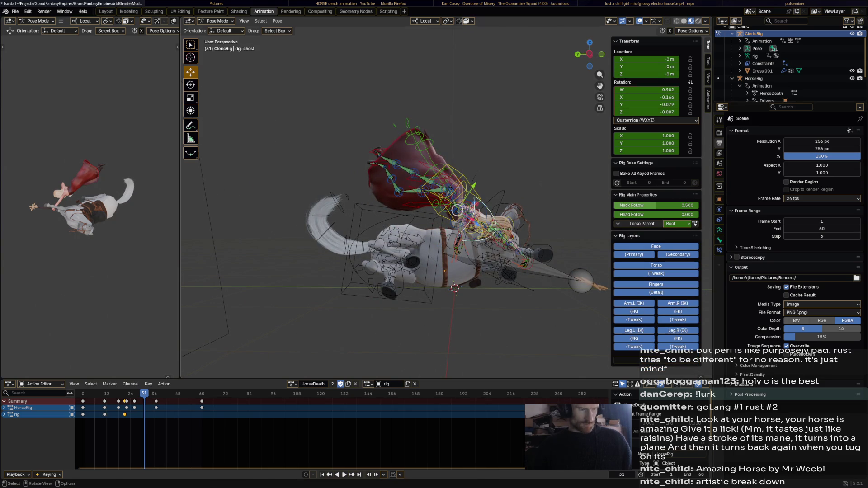
key(r)
click(476, 225)
Pick the head, select the arm bones and play the animation.
click(517, 221)
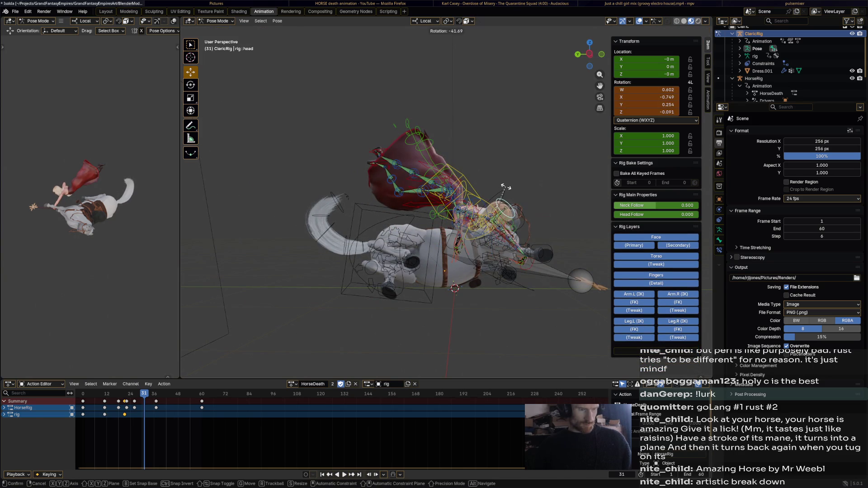
middle_drag(434, 217, 380, 224)
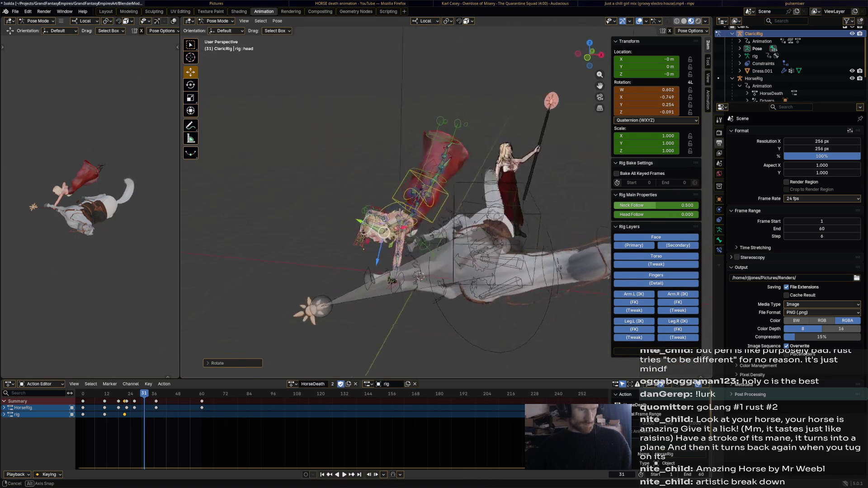
key(l)
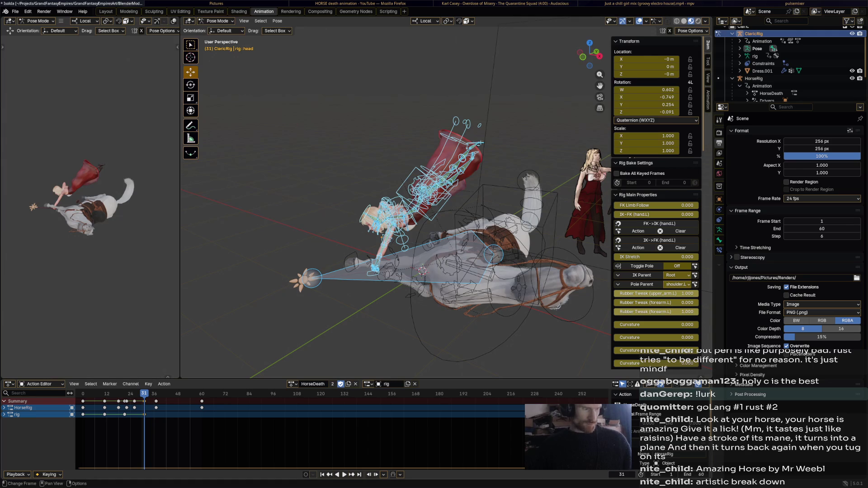
key(space)
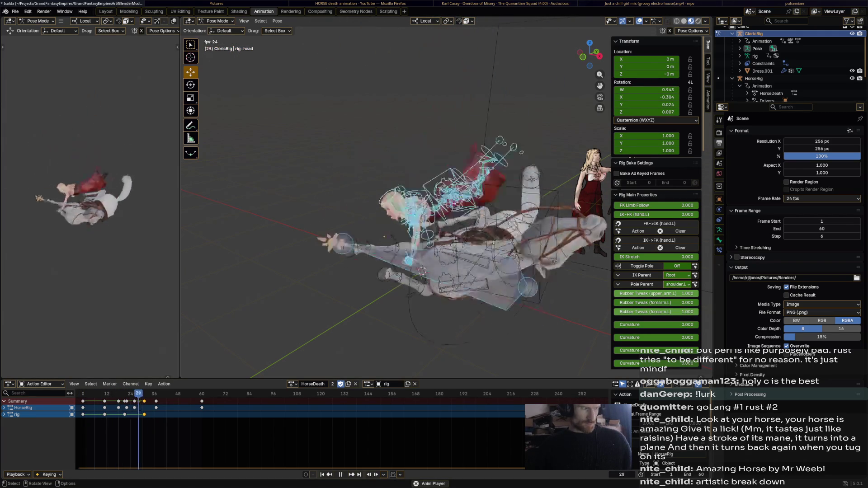
Pause HorseDeath at frame 50 to inspect the rider, then resume playback.
key(space)
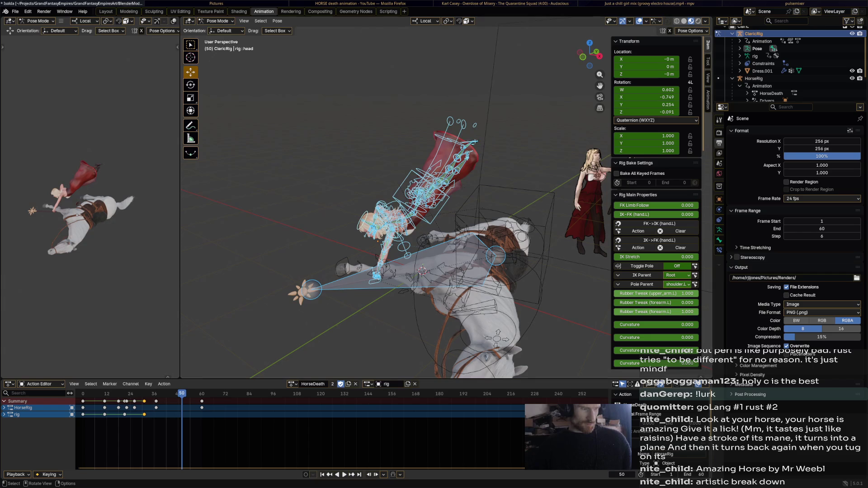
key(space)
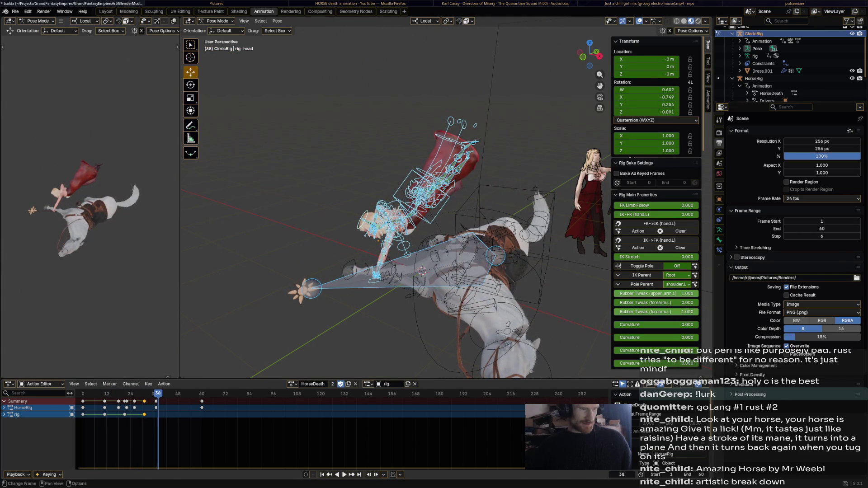
Move the rider's torso control down-left and rotate it at frame 38.
click(422, 196)
key(g)
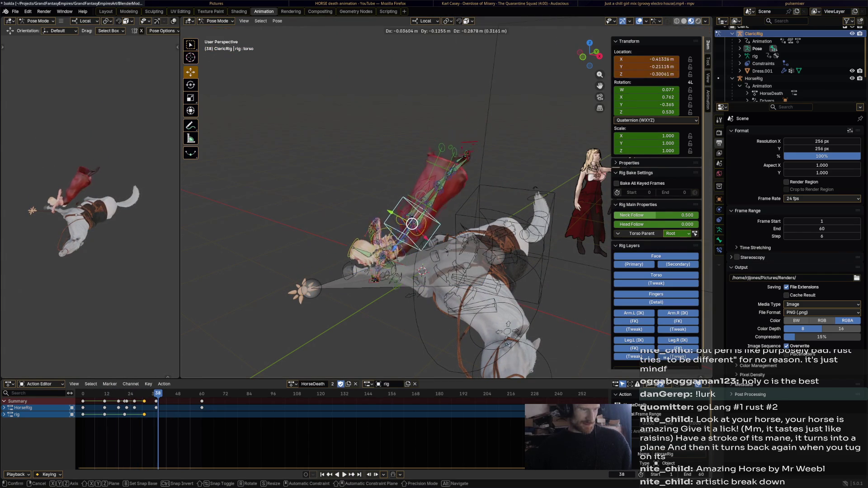
key(r)
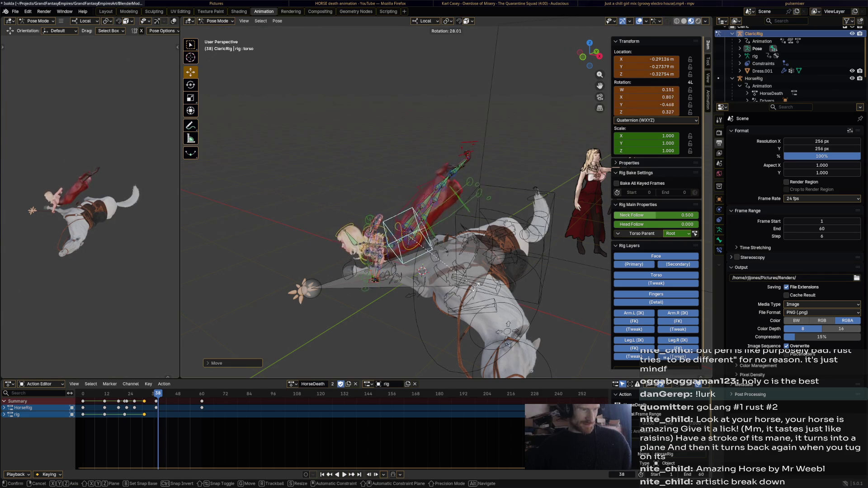
middle_drag(407, 238, 461, 231)
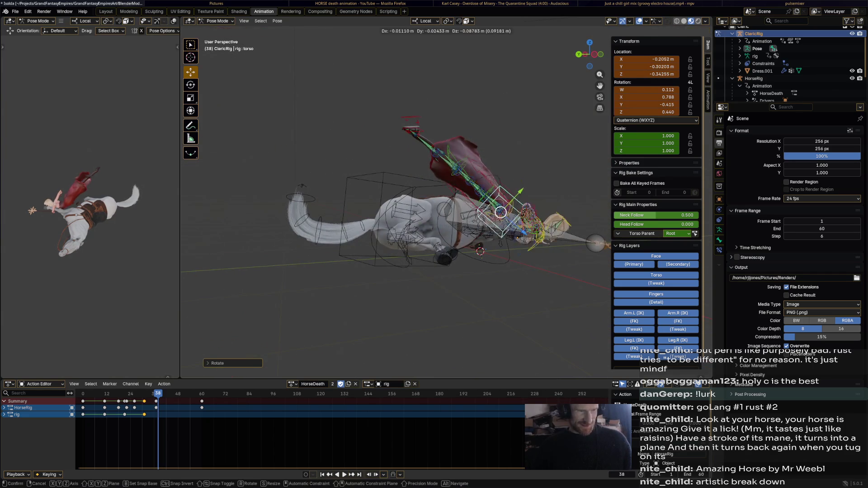
Reposition the rider's left foot_ik control to follow the falling horse.
click(411, 128)
middle_drag(410, 127, 396, 272)
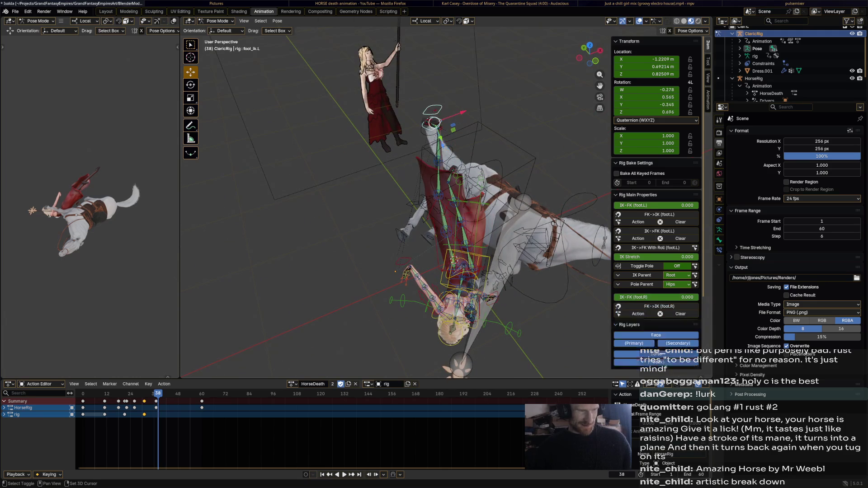
key(g)
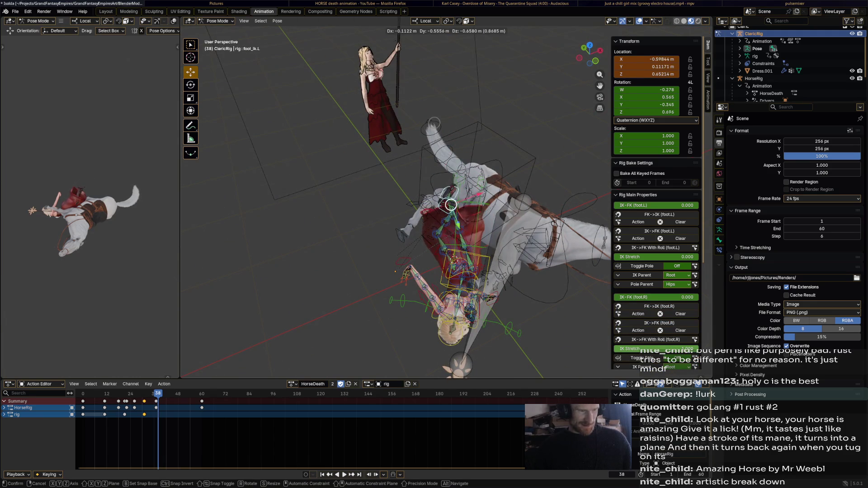
click(453, 213)
middle_drag(453, 213, 454, 175)
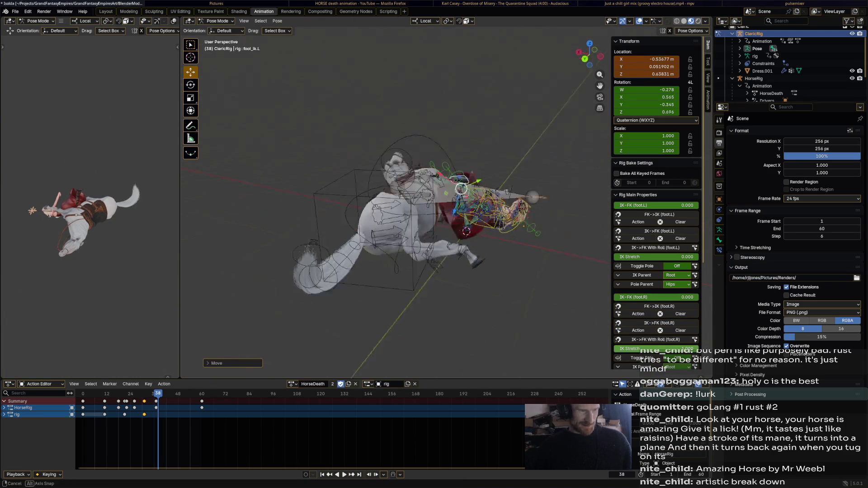
scroll(454, 175, up, 4)
mouse_move(455, 175)
middle_down()
mouse_move(391, 250)
mouse_move(355, 237)
middle_up()
Move the right foot_ik into place and refine the left foot's rotation and position.
click(355, 237)
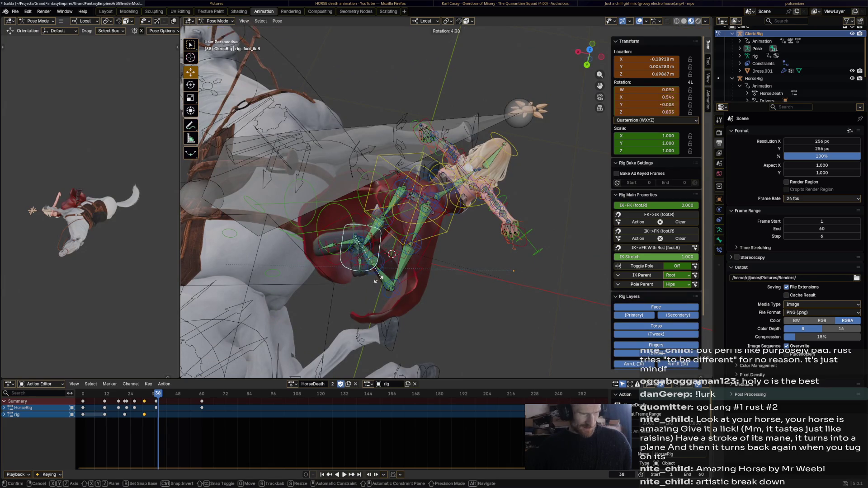
click(323, 268)
key(g)
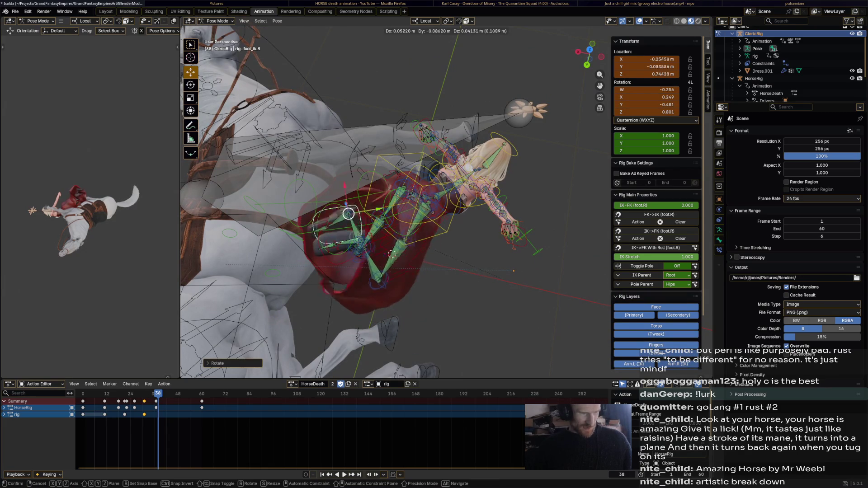
click(394, 269)
key(r)
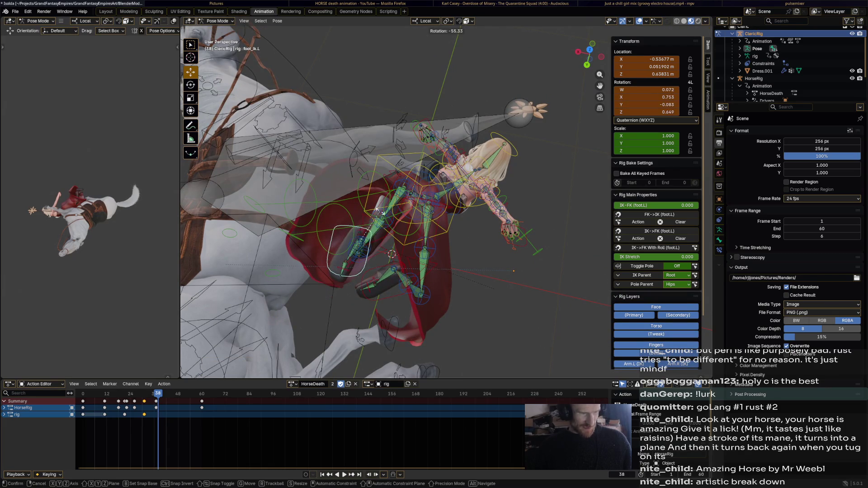
click(391, 255)
key(g)
click(391, 254)
mouse_move(392, 255)
middle_down()
mouse_move(398, 270)
mouse_move(337, 227)
middle_up()
Rotate and reposition both hand_ik controls so the arms tumble with the fall.
click(323, 92)
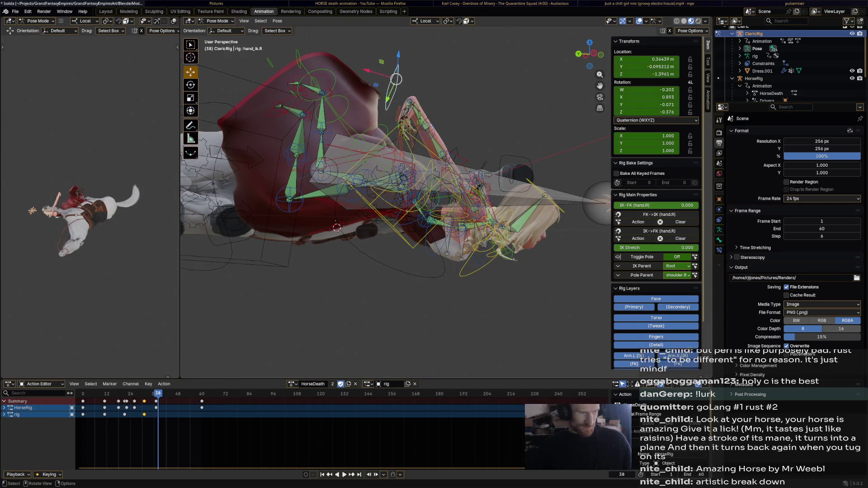
key(r)
click(391, 29)
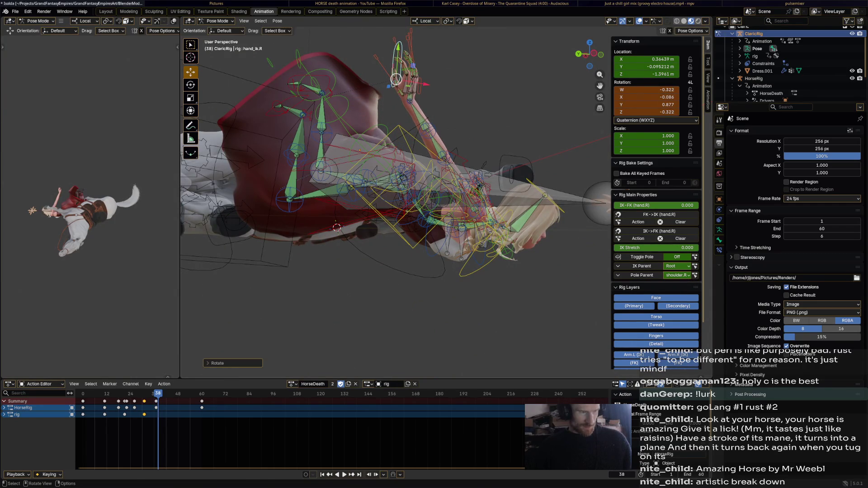
key(g)
click(405, 143)
mouse_move(405, 143)
middle_down()
mouse_move(356, 183)
mouse_move(364, 173)
middle_up()
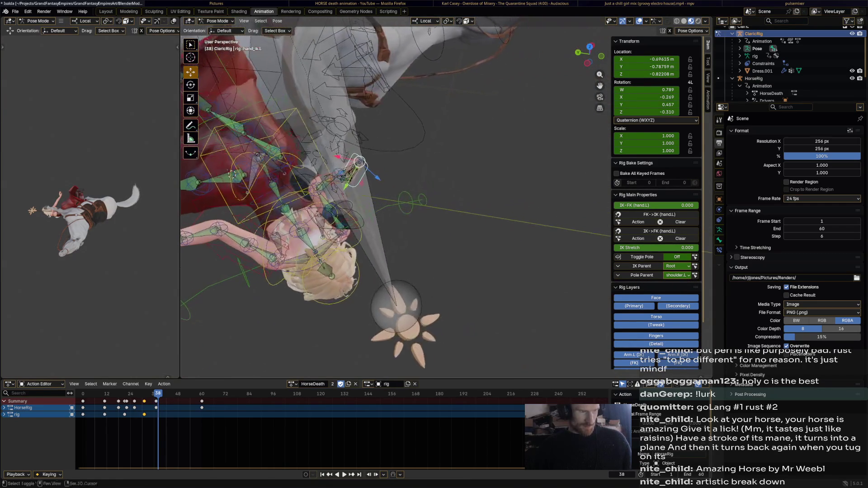
click(364, 174)
key(r)
click(426, 151)
key(g)
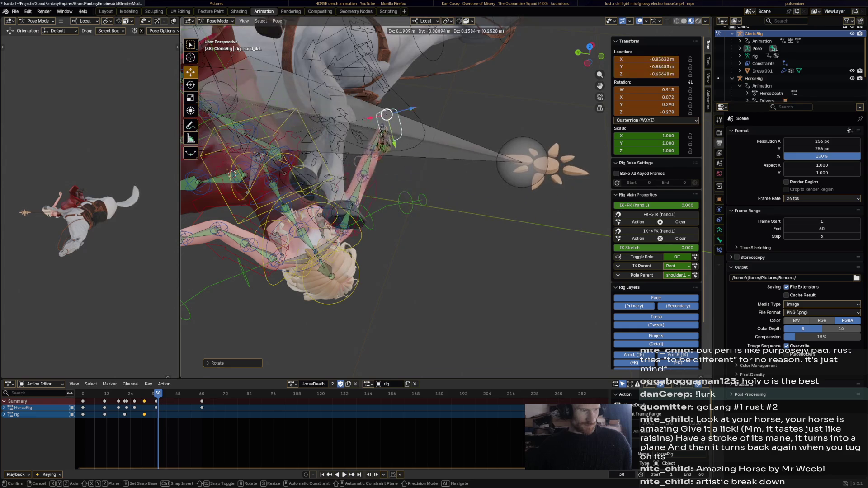
click(360, 163)
mouse_move(360, 163)
middle_down()
mouse_move(424, 122)
mouse_move(451, 146)
mouse_move(410, 113)
mouse_move(510, 126)
mouse_move(435, 156)
mouse_move(378, 150)
middle_up()
key(r)
key(r)
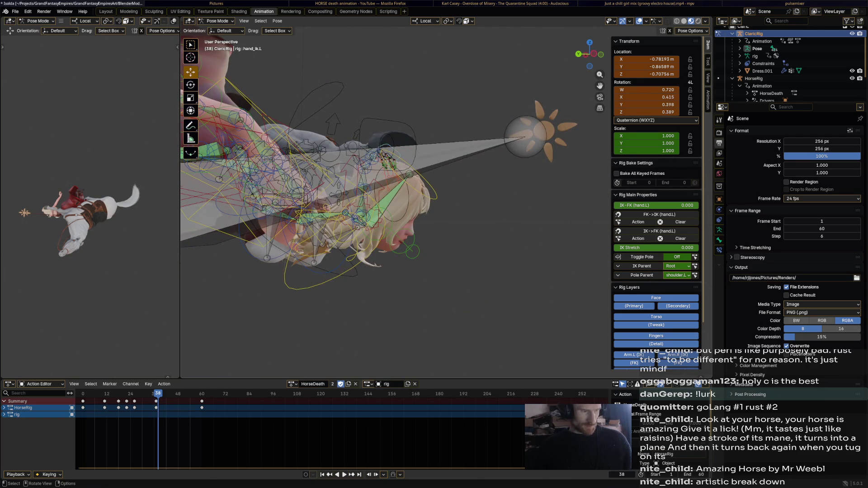
Tilt the rider's head, select the whole rig and start playback.
click(407, 154)
key(r)
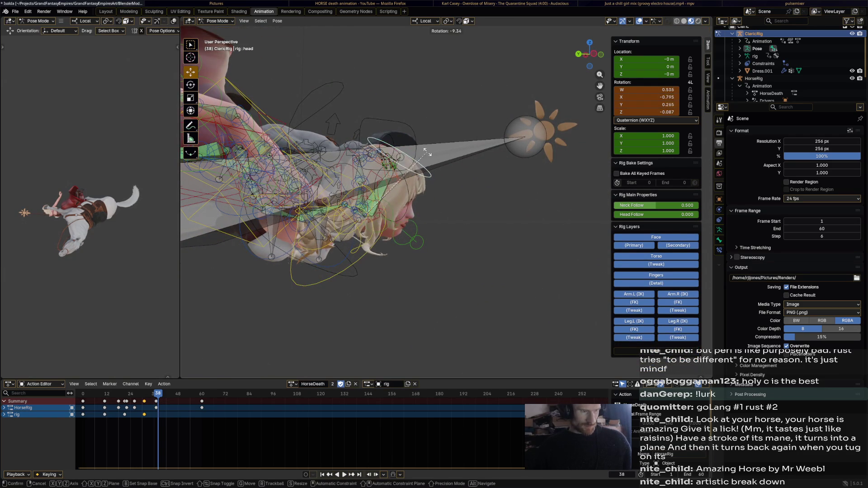
middle_drag(426, 155, 441, 271)
key(r)
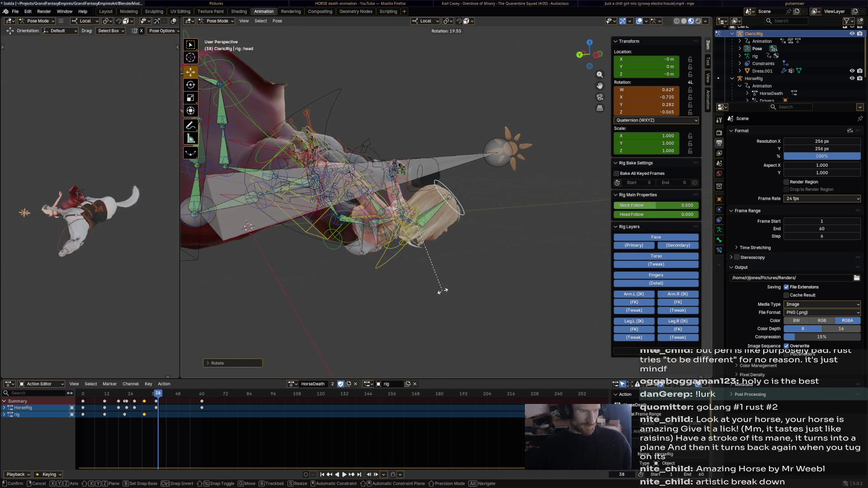
middle_drag(397, 204, 407, 217)
key(a)
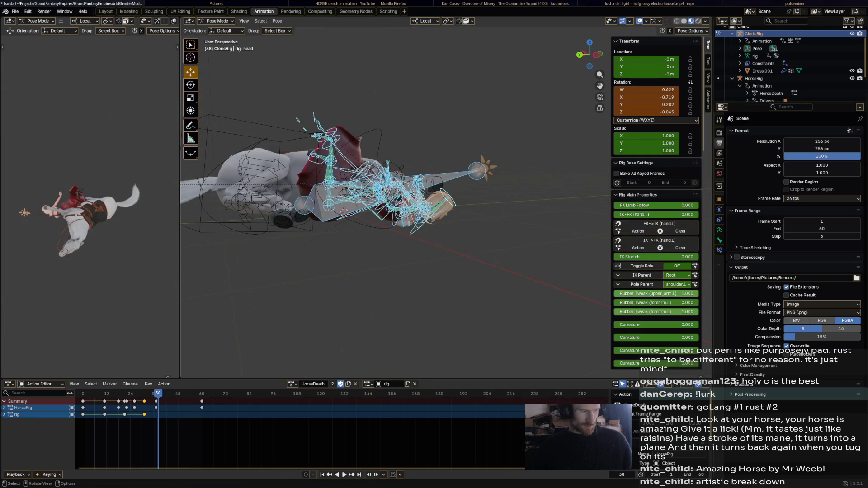
key(space)
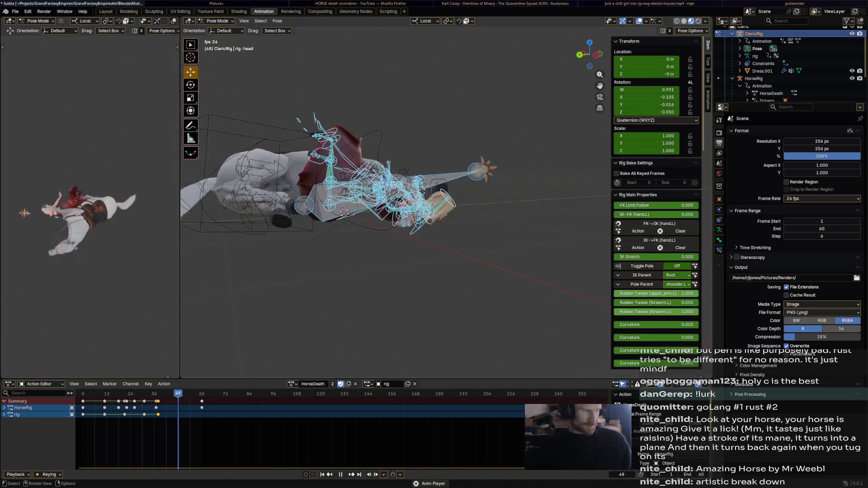
Stop at frame 54, replay the fall and halt at frame 47 with the head selected.
key(space)
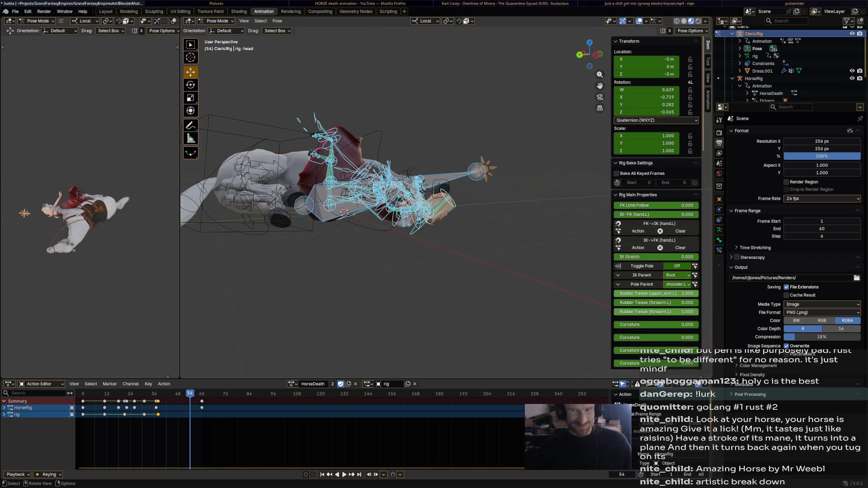
key(space)
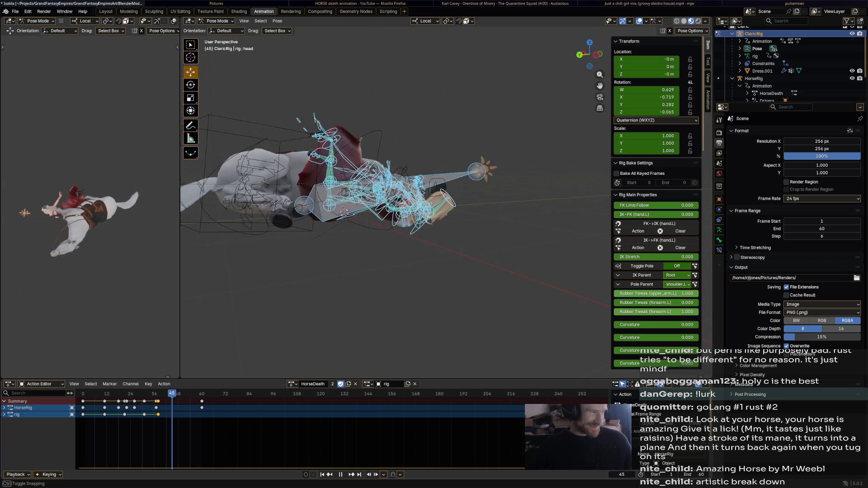
middle_drag(394, 204, 366, 217)
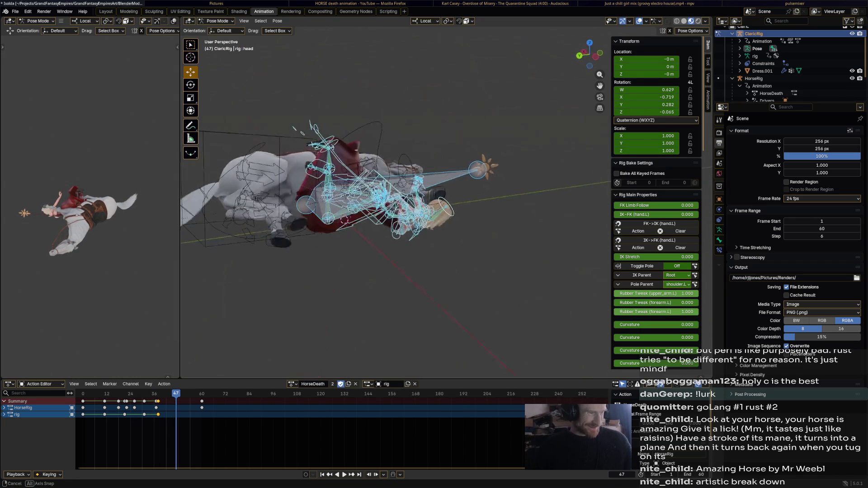
click(440, 217)
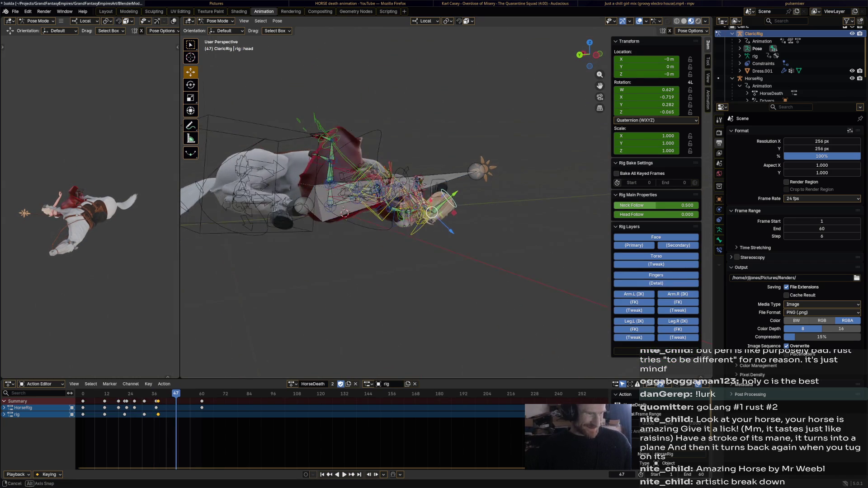
Rotate the rider's head and lower and rotate the right hand_ik at frame 47.
key(r)
click(456, 325)
middle_drag(456, 325, 420, 319)
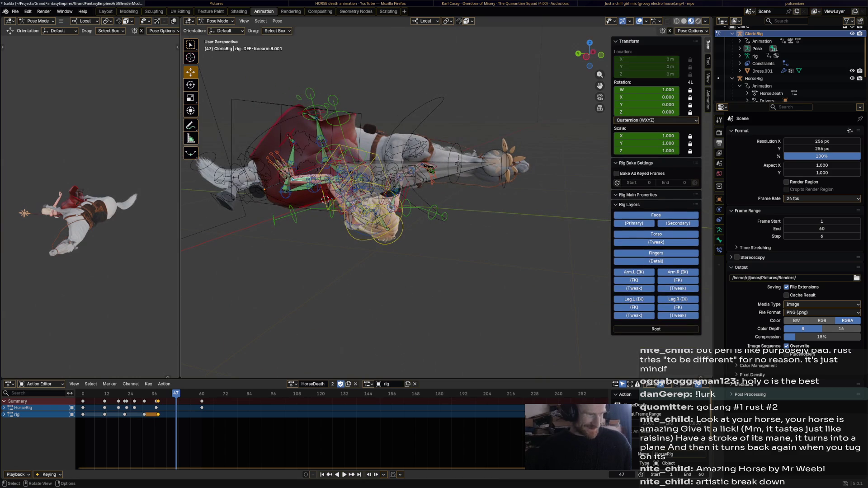
click(290, 180)
drag(291, 179, 305, 248)
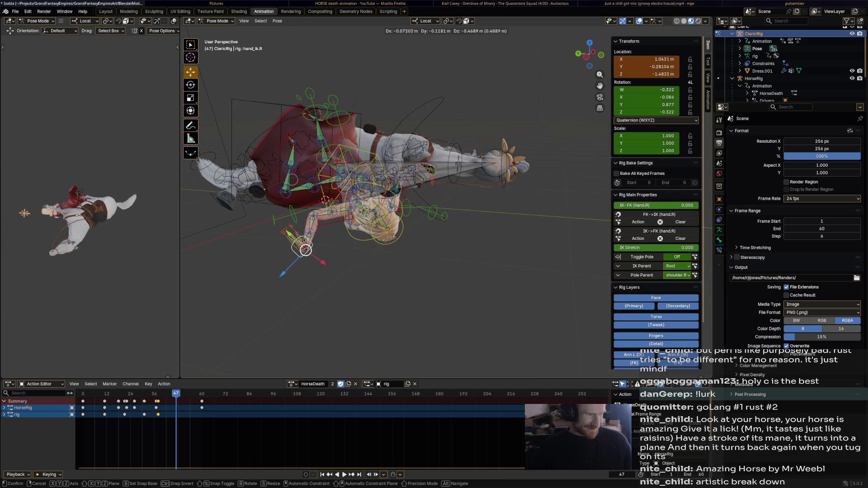
click(302, 251)
key(r)
click(280, 164)
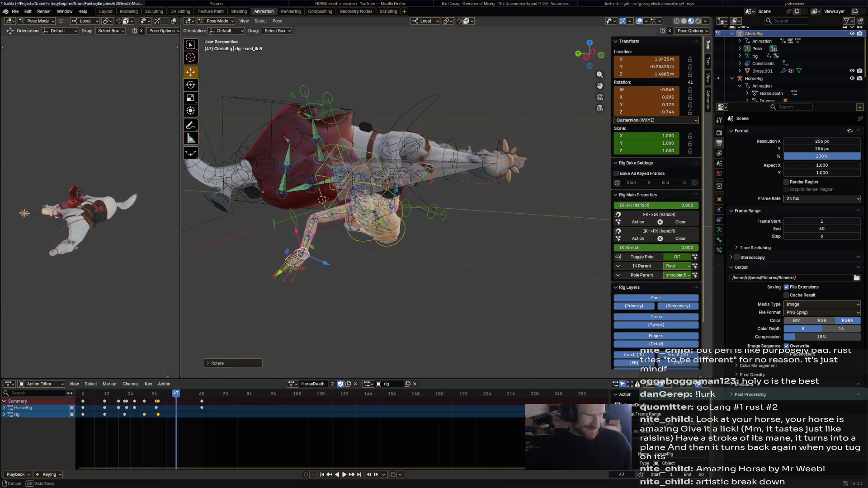
Settle the right hand into place and shift the left hand_ik control.
middle_drag(280, 164, 310, 272)
click(386, 295)
middle_drag(386, 294, 519, 221)
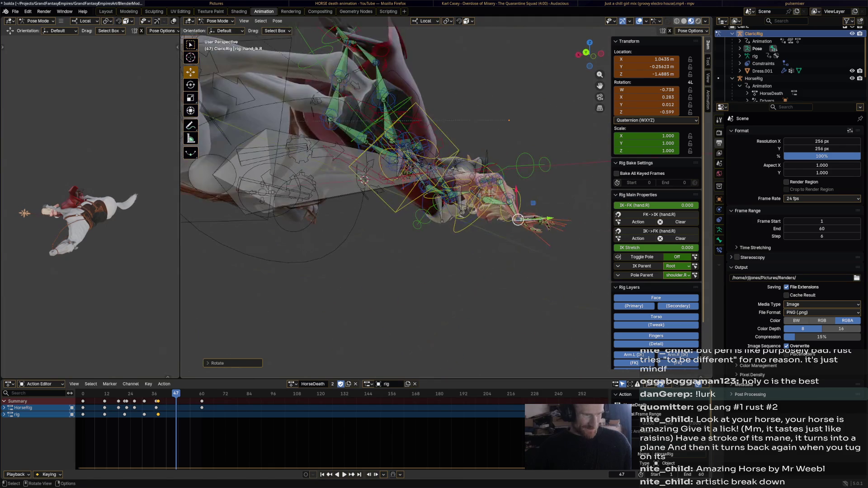
drag(518, 220, 528, 212)
mouse_move(529, 211)
middle_down()
mouse_move(455, 159)
mouse_move(468, 150)
mouse_move(453, 146)
middle_up()
click(455, 159)
click(455, 159)
key(g)
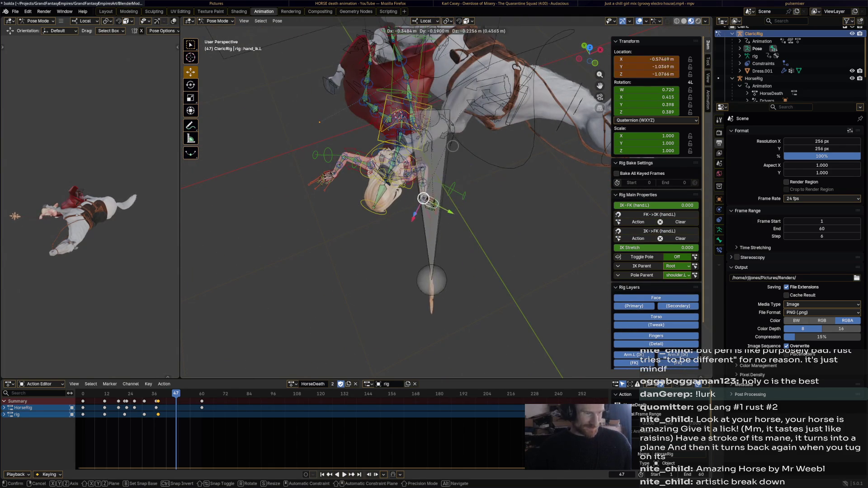
click(441, 191)
middle_drag(441, 191, 441, 196)
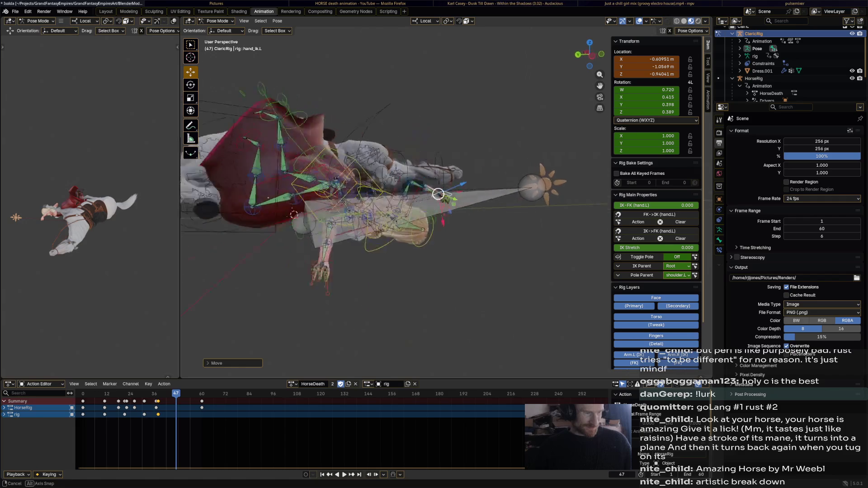
Rotate the rider's chest and torso controls into the tumbling pose.
click(440, 195)
key(r)
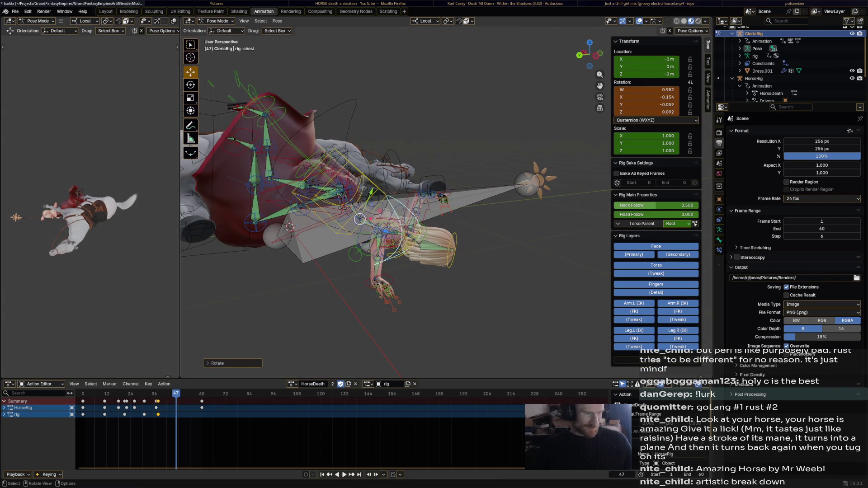
click(359, 219)
key(r)
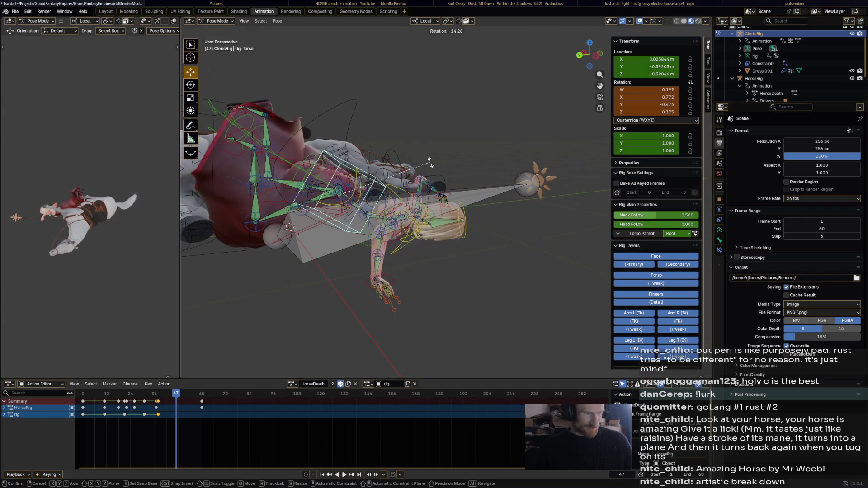
middle_drag(343, 194, 329, 205)
click(329, 205)
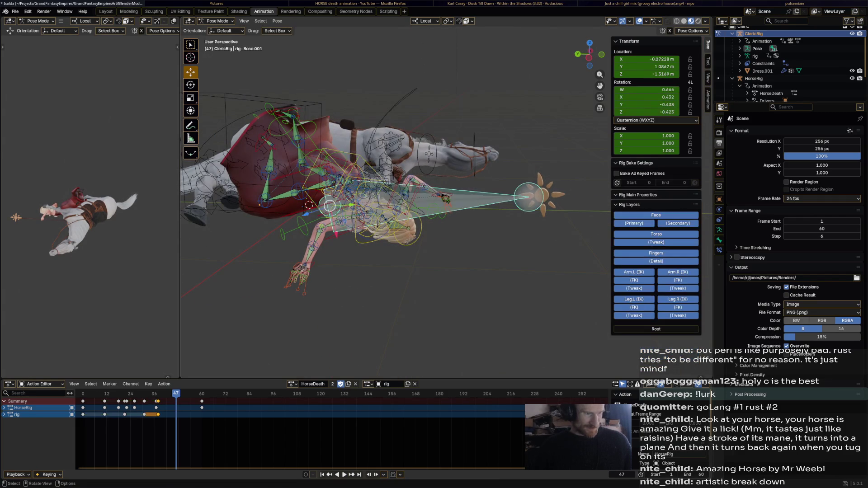
Move and rotate the left hand_ik control to match the fall.
click(448, 199)
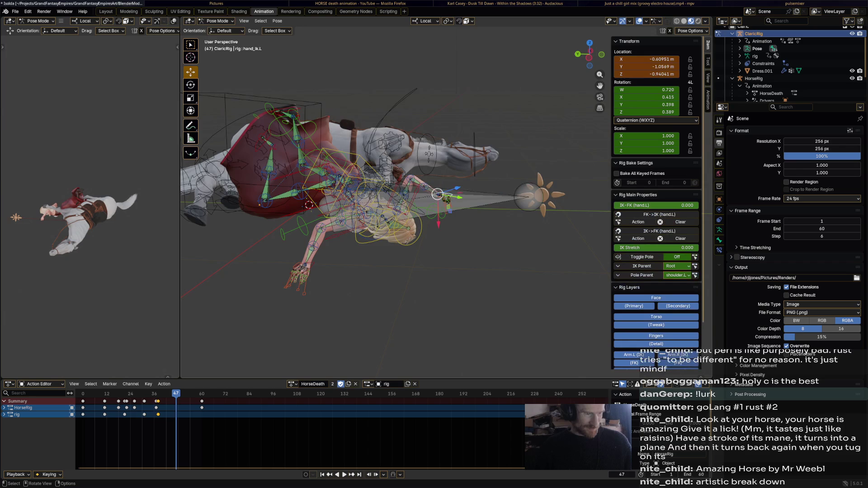
middle_drag(447, 199, 428, 258)
key(g)
click(440, 203)
key(r)
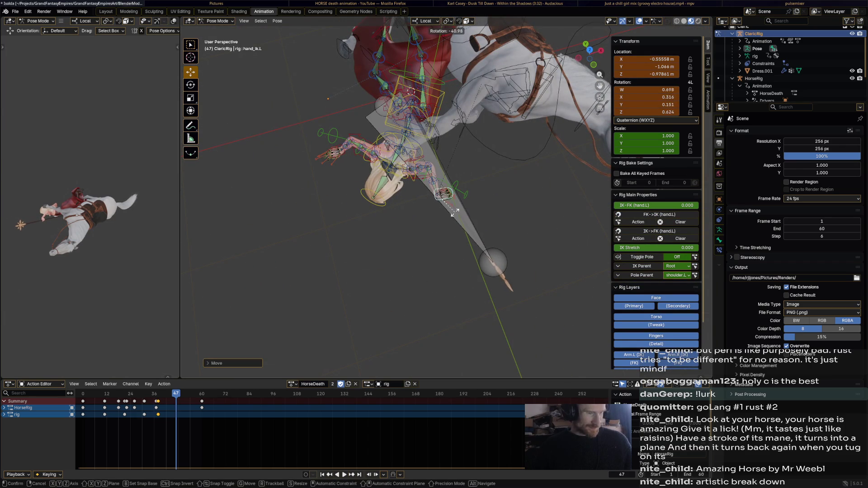
click(444, 224)
mouse_move(445, 224)
middle_down()
mouse_move(436, 201)
mouse_move(468, 183)
mouse_move(448, 202)
middle_up()
key(r)
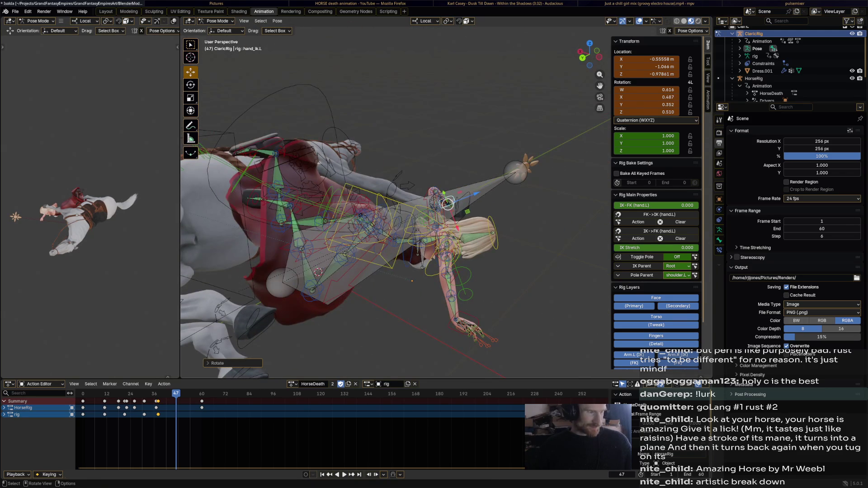
Reposition the right foot_ik control after checking the left foot.
shift+click(292, 153)
mouse_move(292, 153)
middle_down()
mouse_move(367, 103)
mouse_move(475, 157)
middle_up()
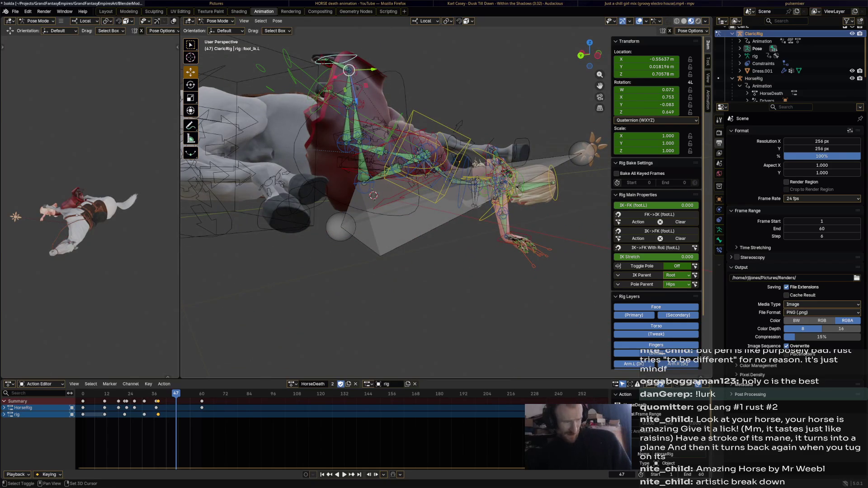
click(349, 70)
key(g)
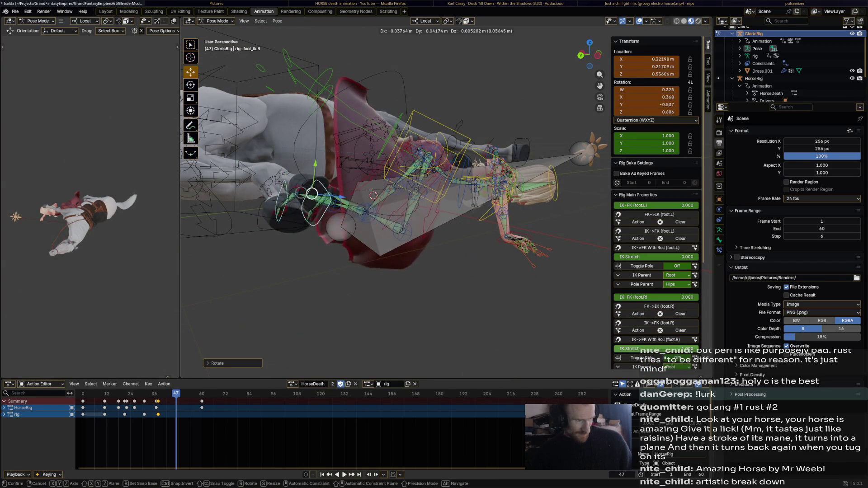
key(Return)
middle_drag(394, 203, 449, 224)
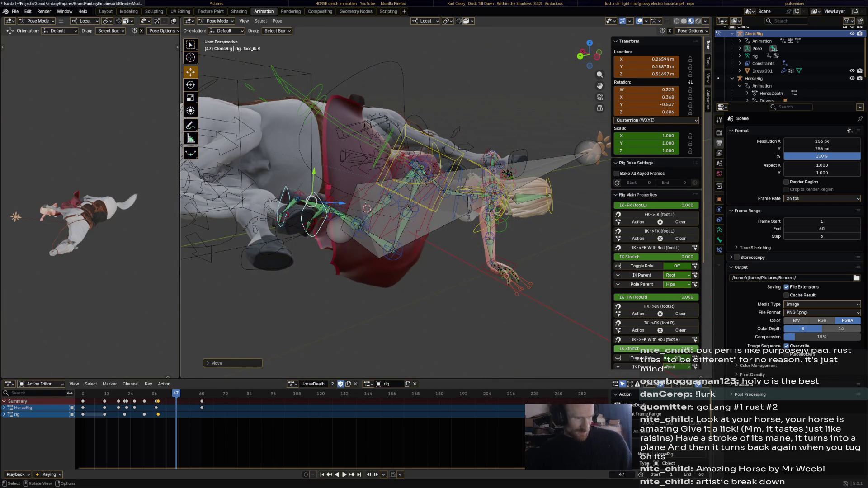
Rotate the hips, select the whole rig and advance the playhead to frame 60.
click(421, 157)
key(r)
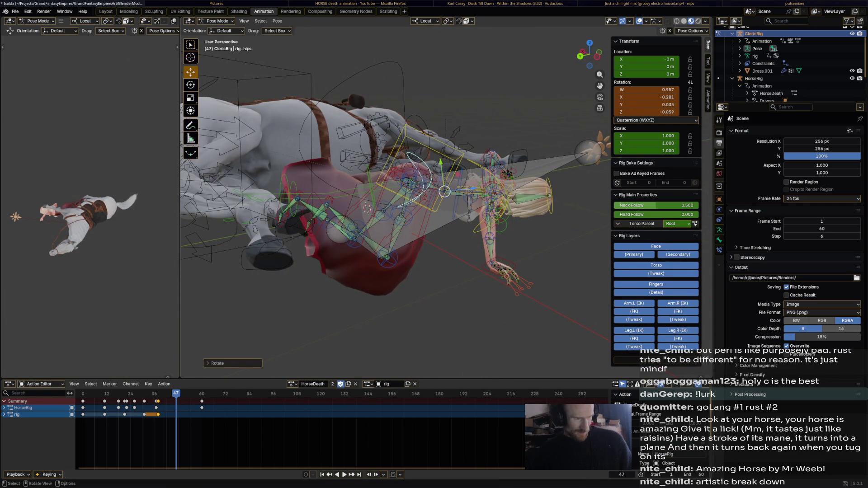
mouse_move(407, 204)
middle_down()
mouse_move(435, 217)
mouse_move(421, 210)
middle_up()
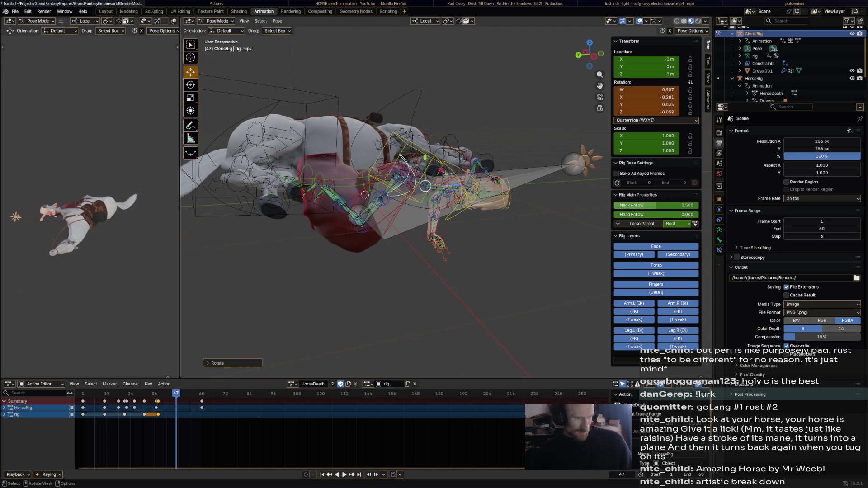
key(a)
drag(176, 394, 201, 393)
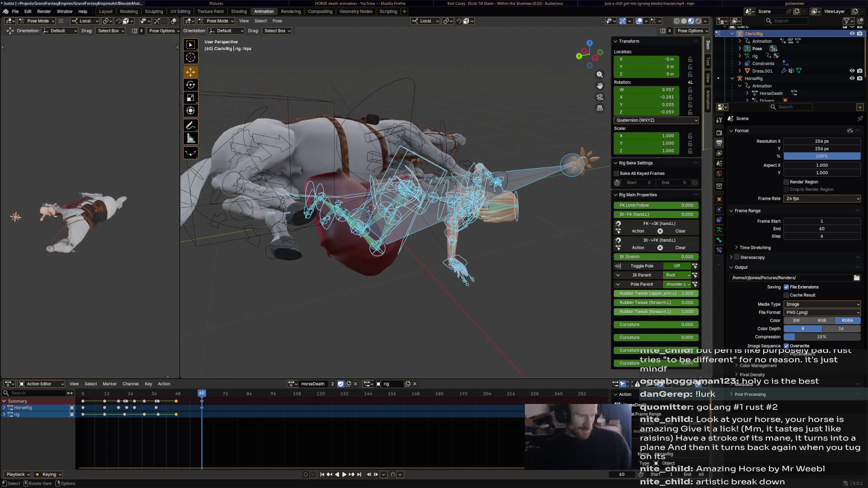
Try rotating the torso and hips at frame 60, undoing both attempts.
click(414, 178)
key(r)
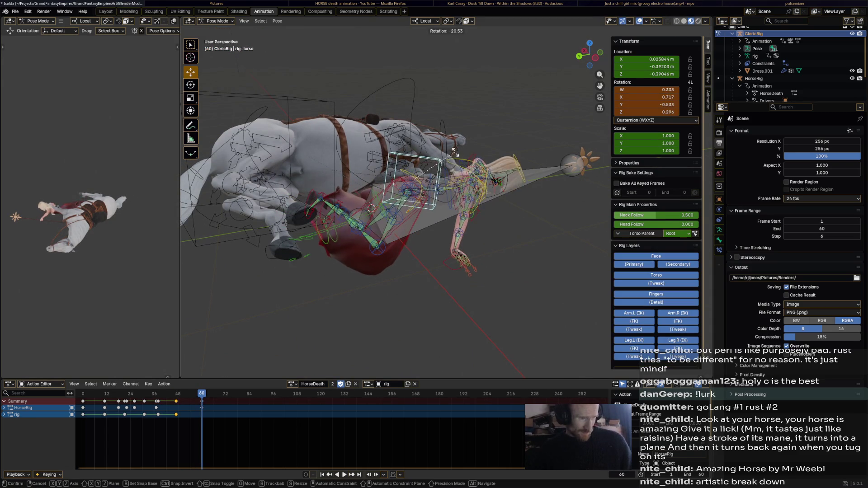
click(441, 170)
key(ctrl+z)
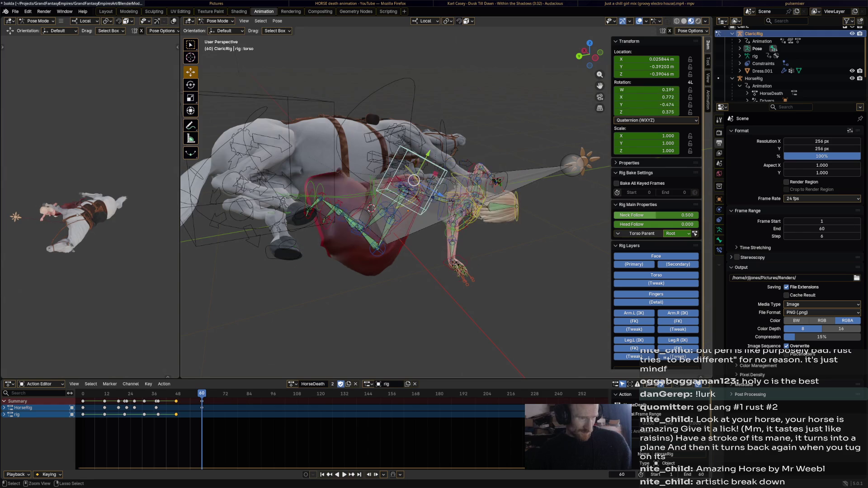
click(414, 180)
key(r)
click(433, 197)
key(ctrl+z)
Move the right foot_ik control beside the fallen horse and keyframe it.
click(309, 210)
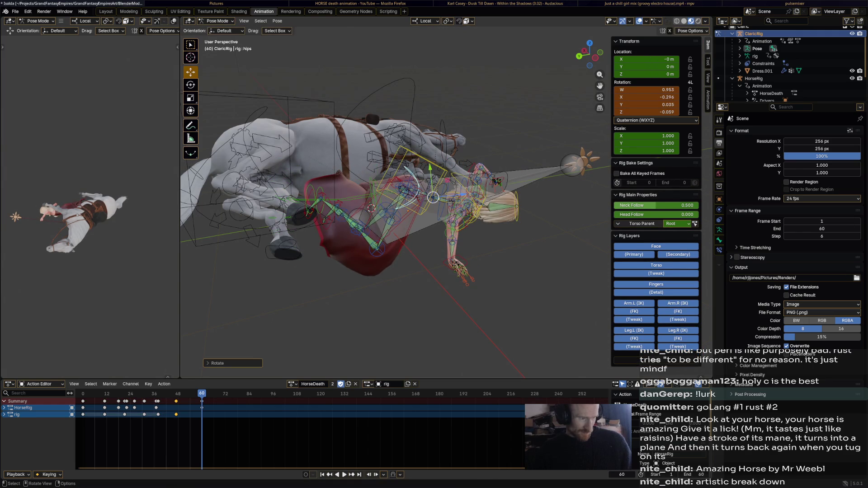
click(321, 199)
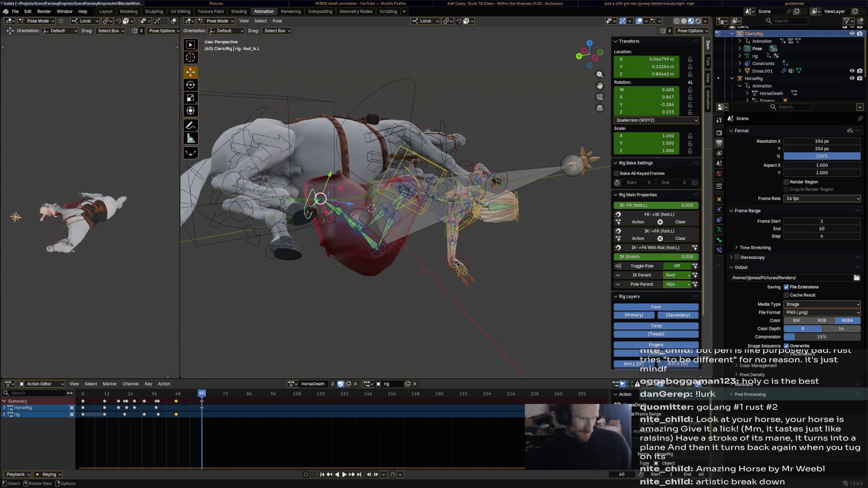
click(322, 201)
key(g)
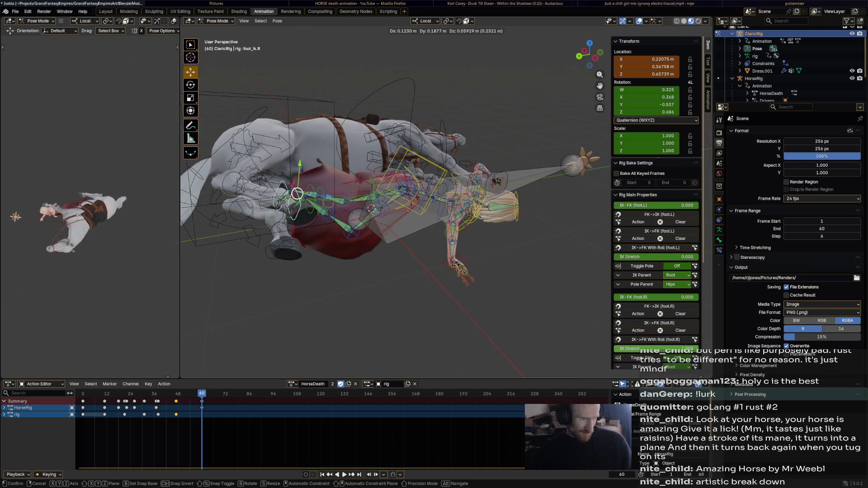
click(296, 194)
key(i)
Move and rotate the right hand_ik control onto the ground.
click(460, 270)
mouse_move(460, 270)
middle_down()
mouse_move(434, 224)
mouse_move(316, 199)
middle_up()
key(g)
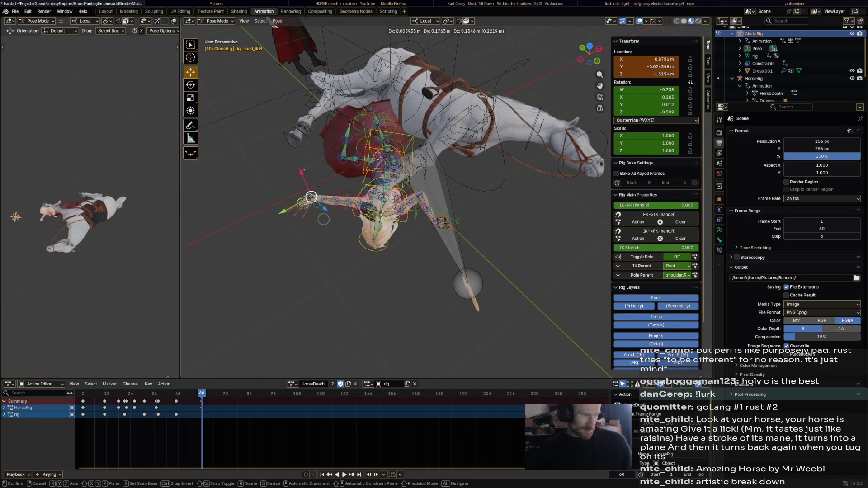
click(321, 188)
key(r)
click(321, 188)
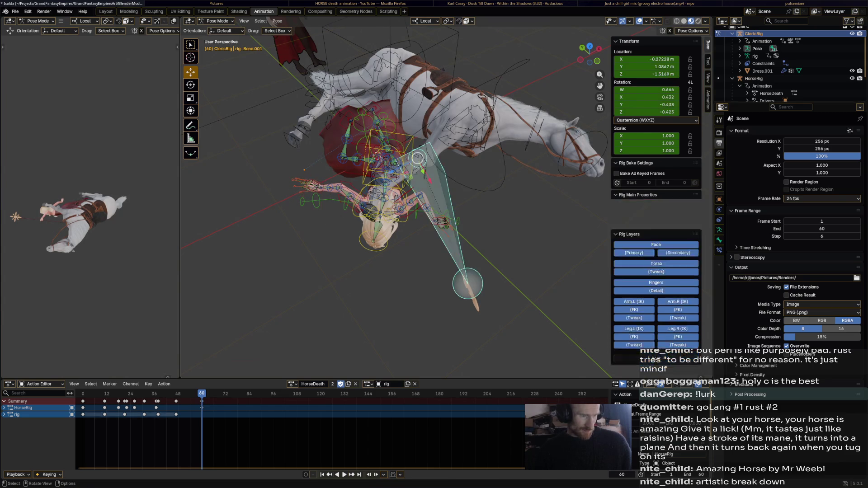
click(309, 174)
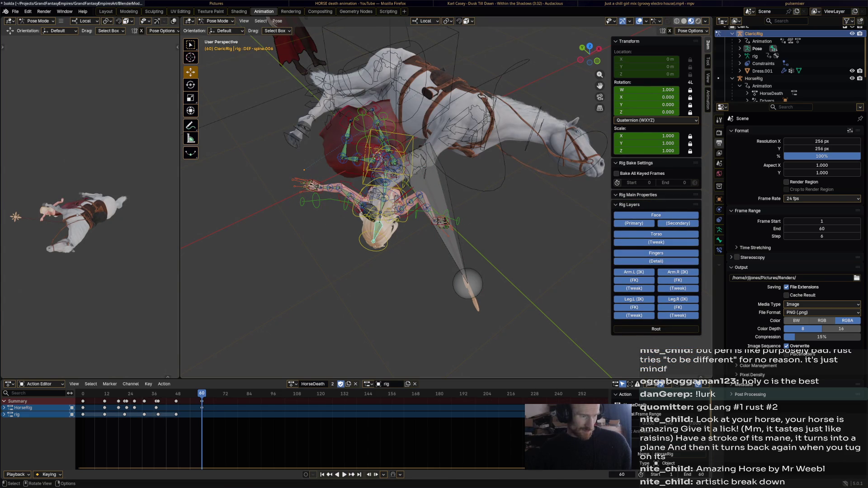
Rotate the rider's head in two passes so it rests with the body.
click(384, 239)
key(r)
click(403, 232)
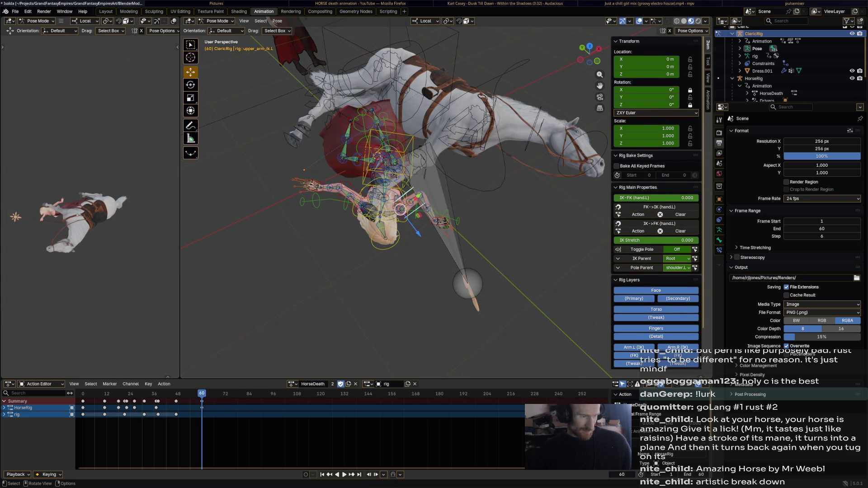
click(386, 182)
click(372, 239)
key(r)
click(372, 245)
middle_drag(372, 246, 407, 231)
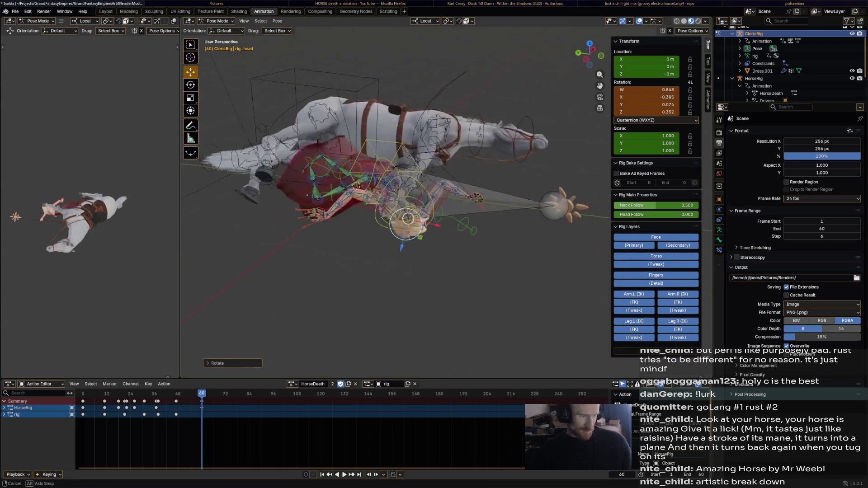
Move and rotate the left hand_ik control toward its resting spot.
click(468, 202)
mouse_move(468, 202)
middle_down()
mouse_move(428, 199)
mouse_move(435, 193)
middle_up()
key(g)
click(428, 199)
key(r)
click(450, 173)
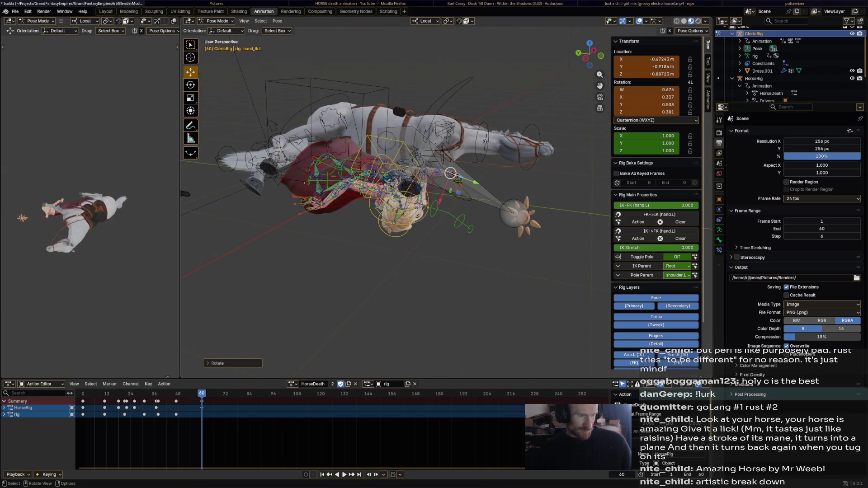
key(g)
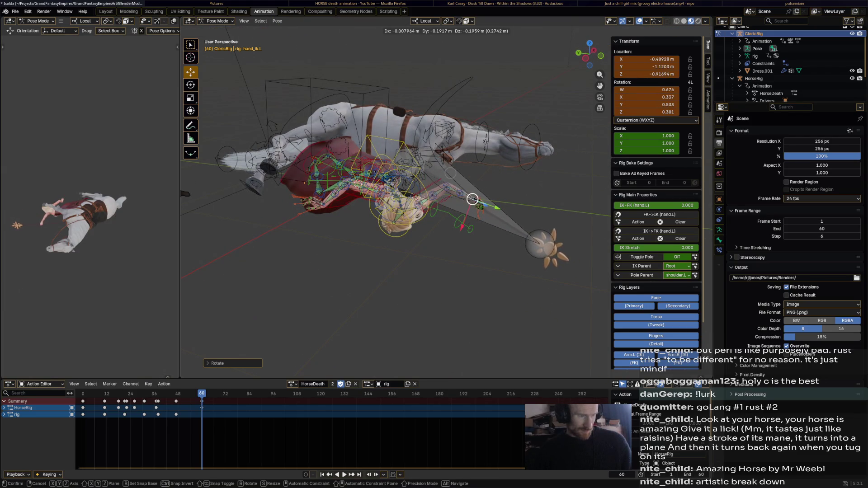
click(472, 199)
mouse_move(472, 199)
middle_down()
mouse_move(426, 194)
mouse_move(426, 176)
middle_up()
Nudge the left hand into its final position and fine-tune its rotation.
key(g)
click(425, 195)
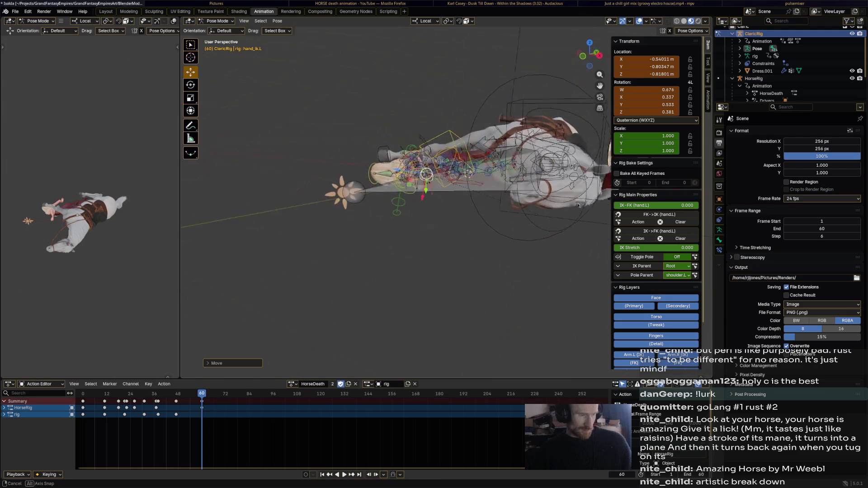
key(g)
click(427, 176)
middle_drag(426, 177, 440, 190)
key(r)
click(440, 185)
key(r)
click(438, 187)
Select every rider bone, keyframe the whole rig at frame 60 and play back.
key(a)
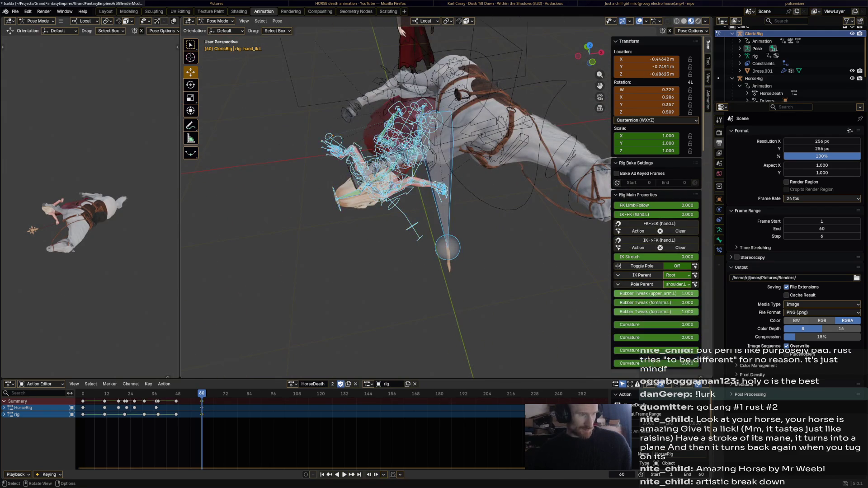
key(i)
key(space)
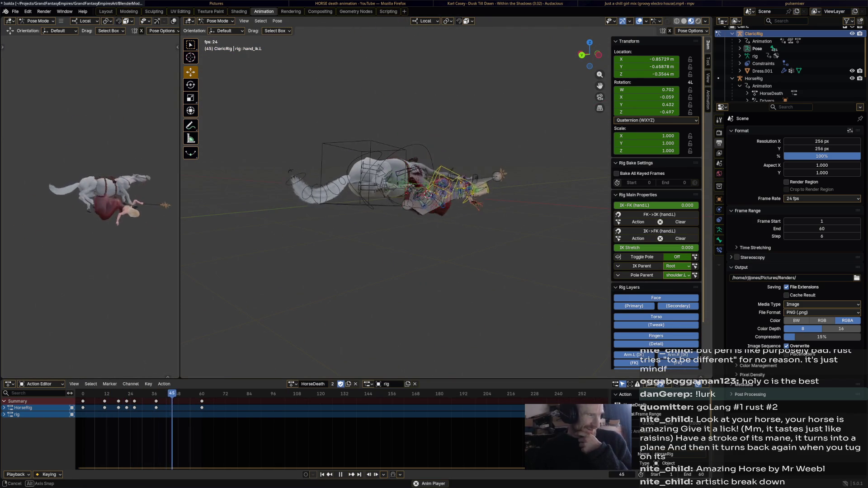
Play HorseDeath through, stop at frame 15 and save the file with Ctrl+S.
key(space)
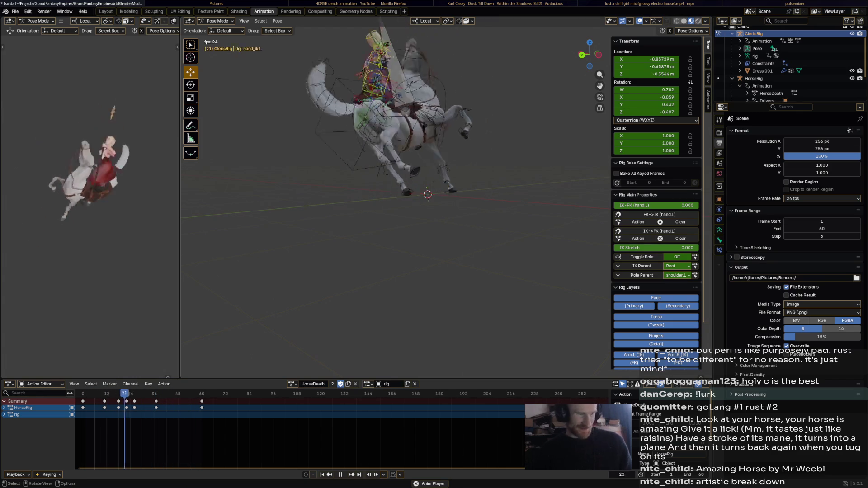
key(space)
key(ctrl+s)
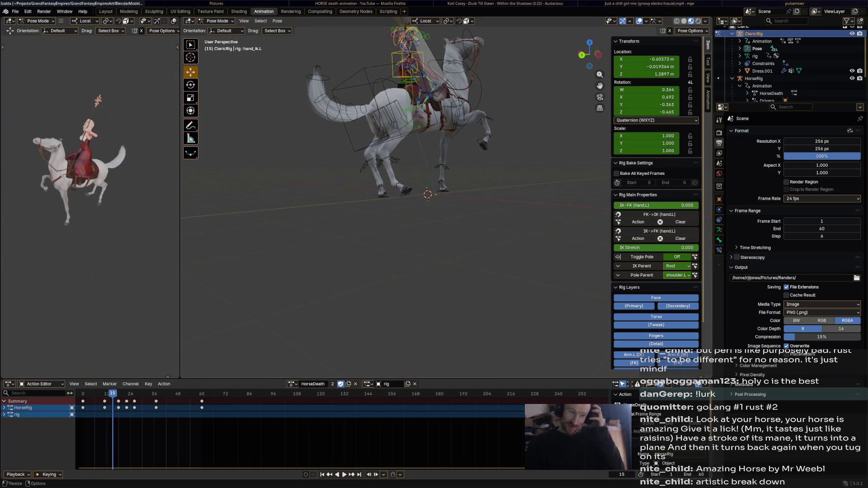
middle_drag(421, 204, 421, 204)
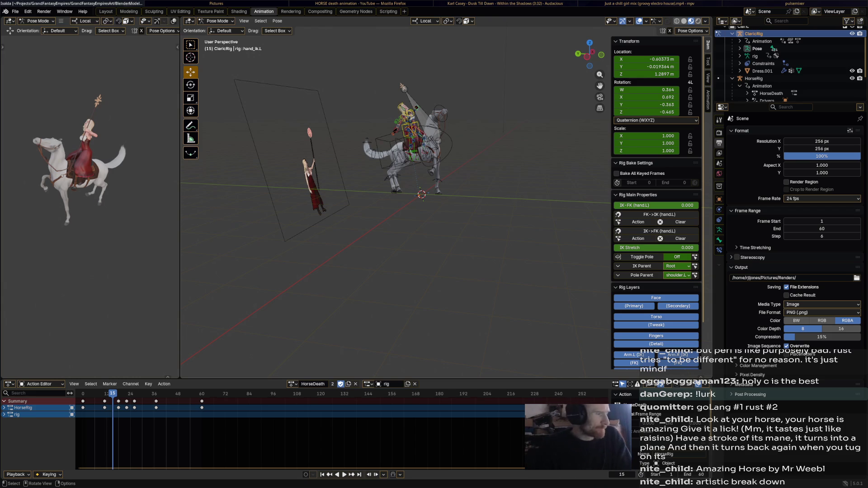
Orbit around the scene to check the pose, then save Isolda.blend with Ctrl+S.
middle_drag(408, 204, 475, 203)
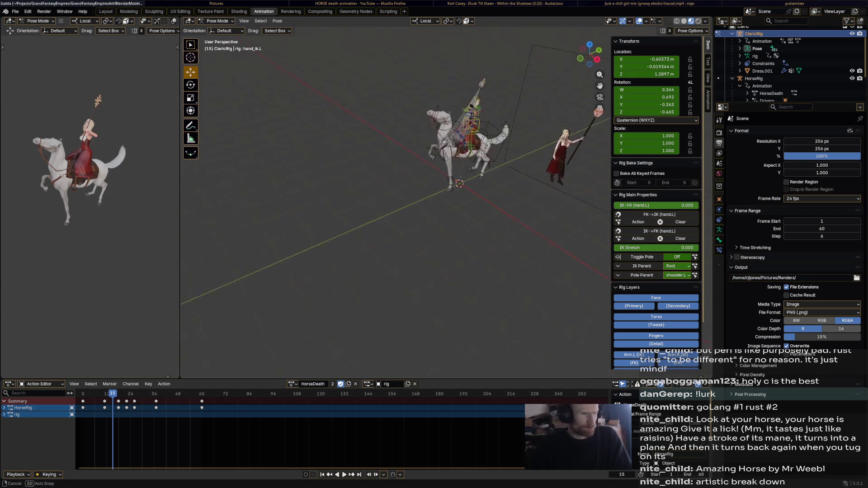
middle_drag(407, 204, 475, 204)
key(ctrl+s)
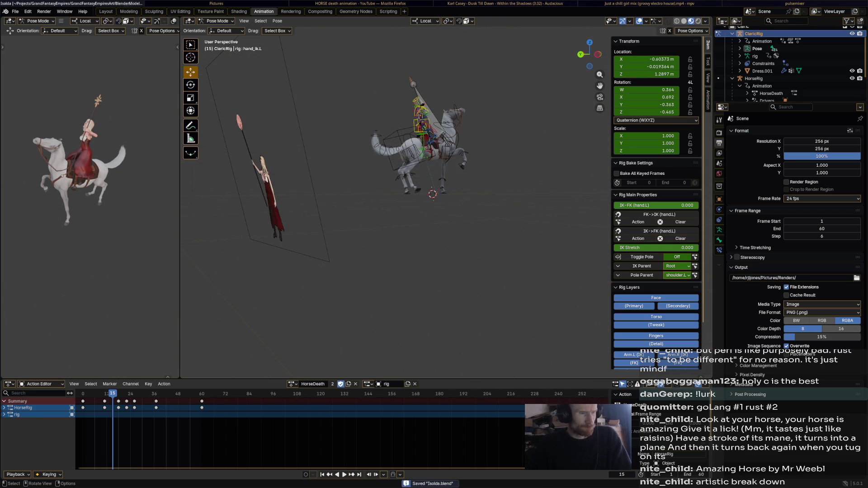
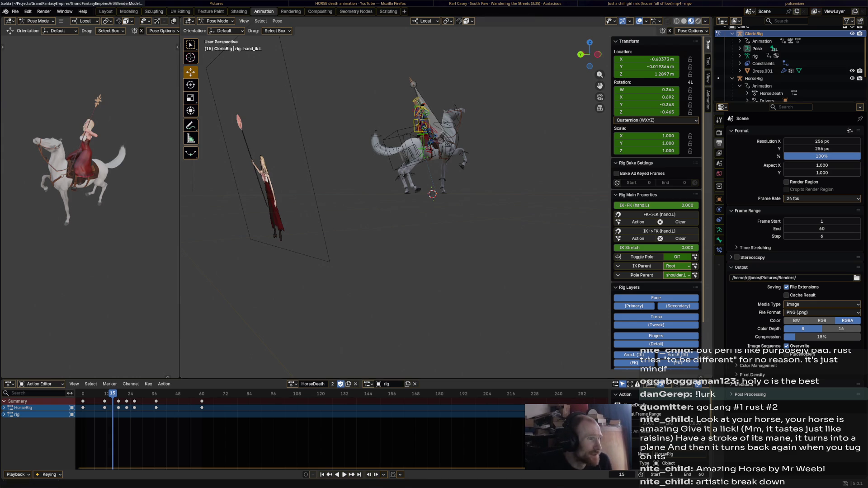
Cycle from Blender through the browser and media players to the Godot Project Manager and launch Grand Fantasy Empires.
key(alt+Tab)
key(alt+Tab)
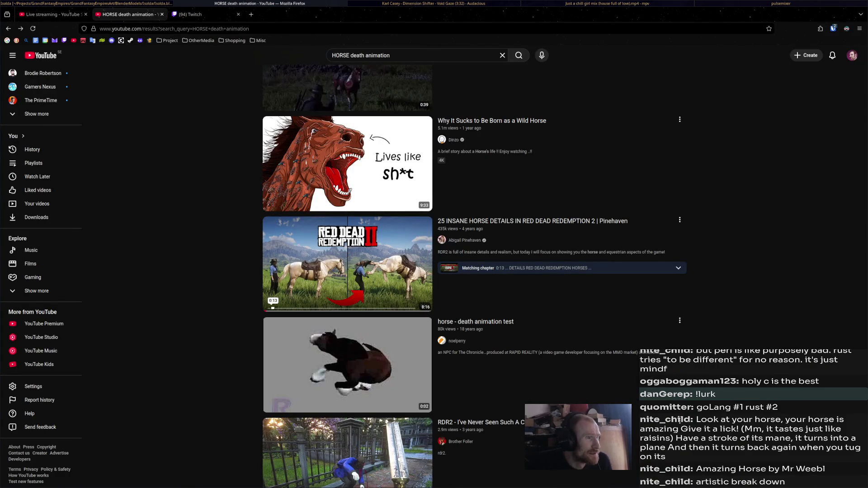
key(ctrl+Tab)
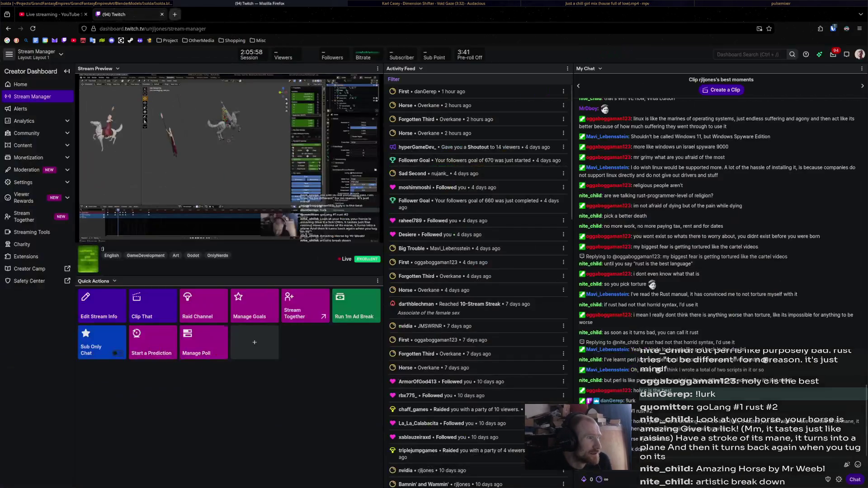
key(alt+Tab)
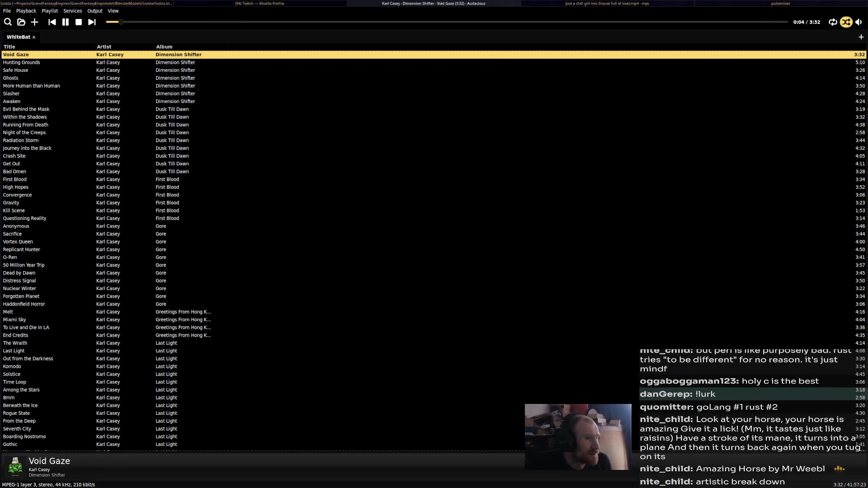
key(alt+Tab)
key(alt+Tab)
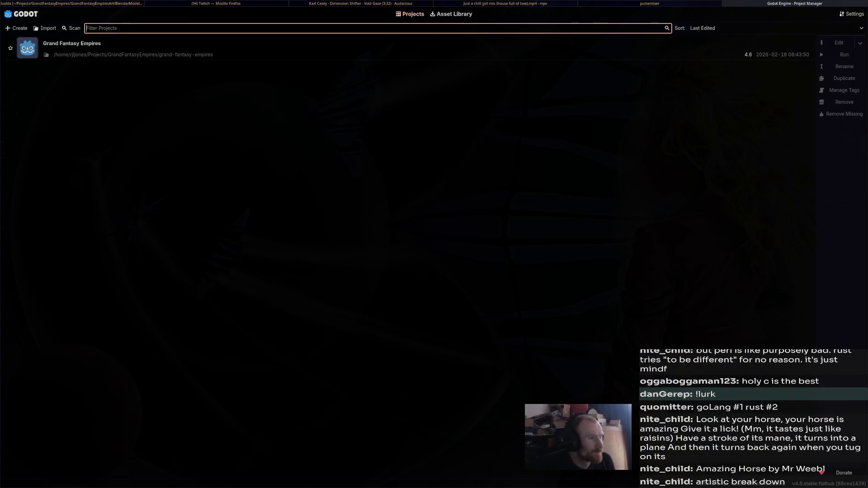
key(Return)
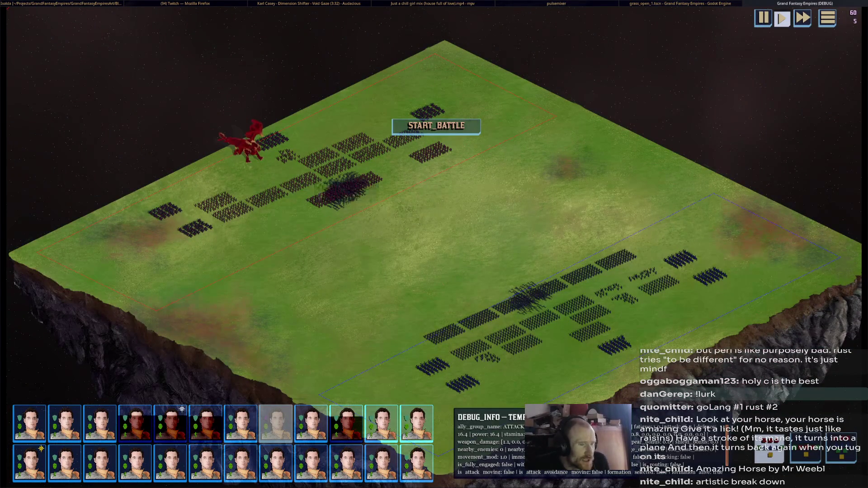
mouse_move(532, 299)
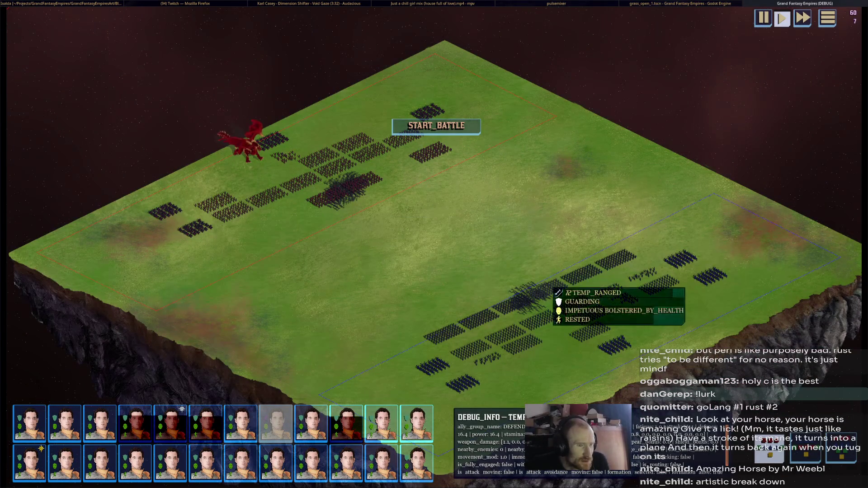
Stop the running battle test and switch to the Script workspace.
key(F8)
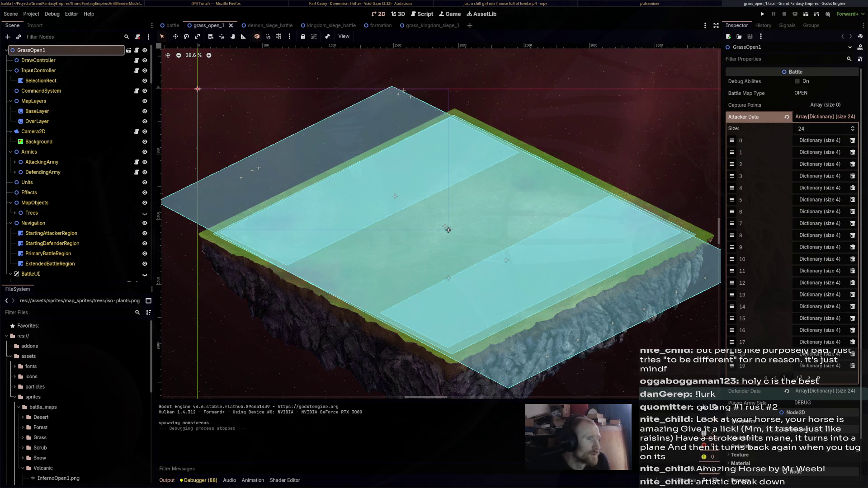
key(ctrl+F3)
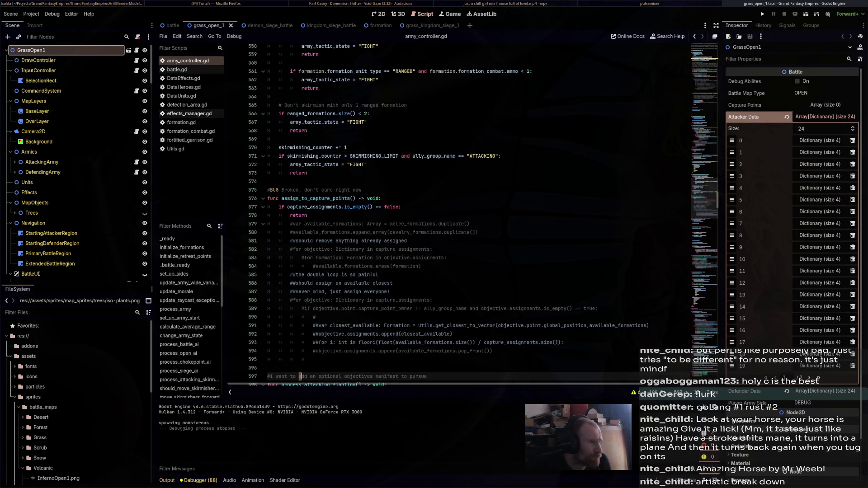
Bring up formation_combat.gd and look over the free_melee_attacks and damage functions.
click(190, 131)
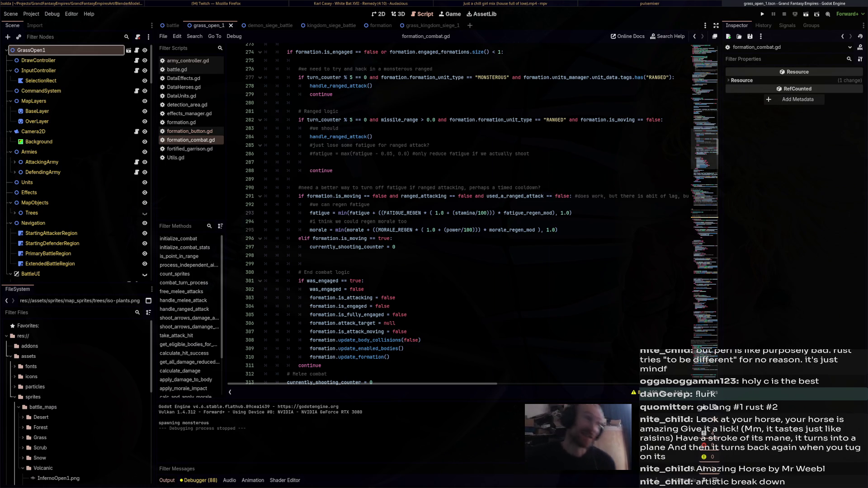
scroll(475, 217, down, 2)
scroll(475, 217, down, 3)
scroll(475, 218, down, 5)
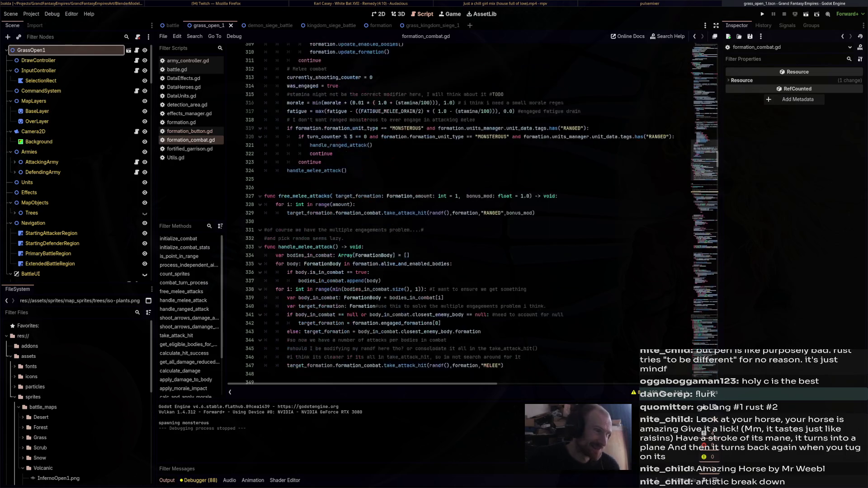
drag(537, 214, 266, 188)
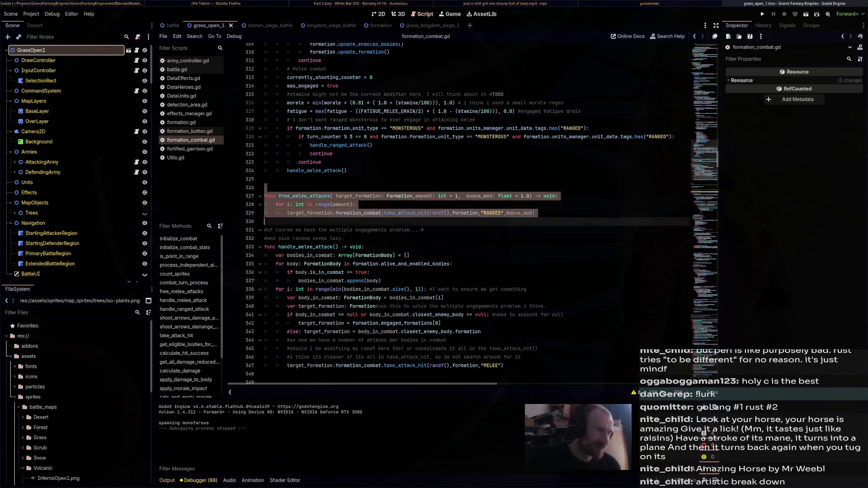
click(406, 255)
scroll(380, 252, down, 2)
scroll(366, 246, down, 2)
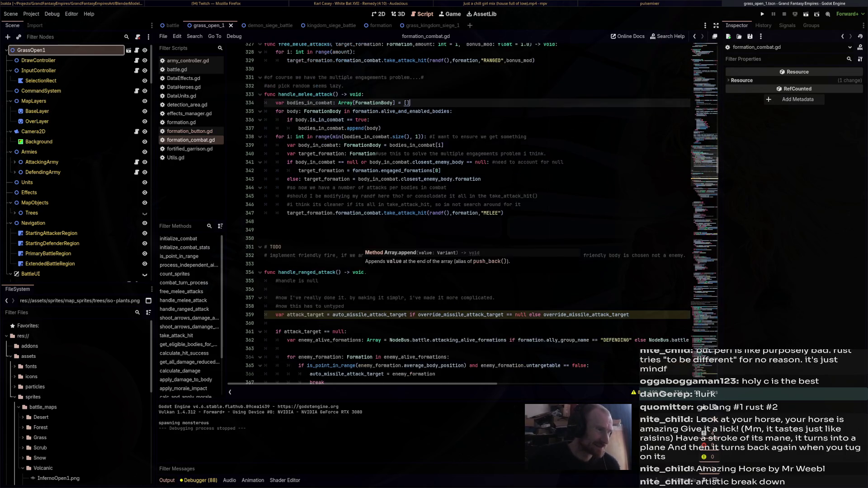
scroll(366, 246, down, 5)
scroll(367, 246, down, 5)
scroll(366, 245, down, 4)
scroll(366, 245, down, 4)
scroll(434, 211, down, 5)
scroll(434, 211, down, 4)
scroll(434, 211, down, 4)
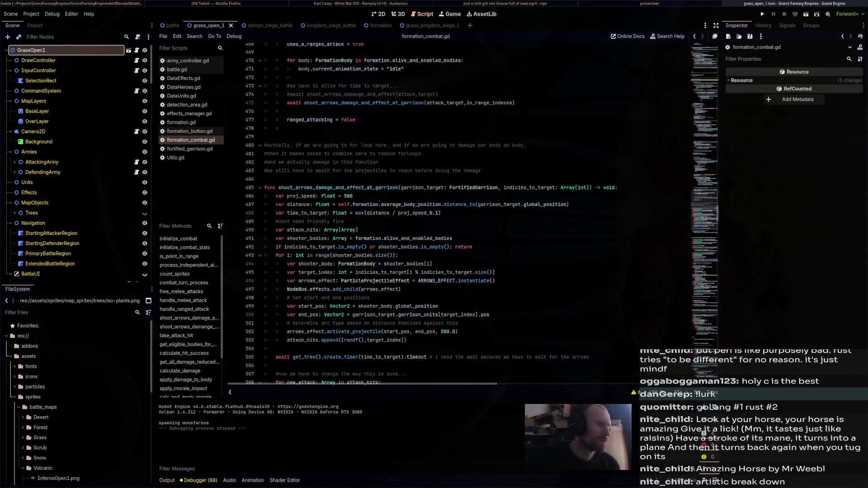
scroll(435, 211, down, 3)
scroll(434, 211, down, 4)
scroll(434, 211, down, 2)
scroll(435, 210, down, 1)
scroll(435, 210, down, 5)
scroll(435, 210, down, 5)
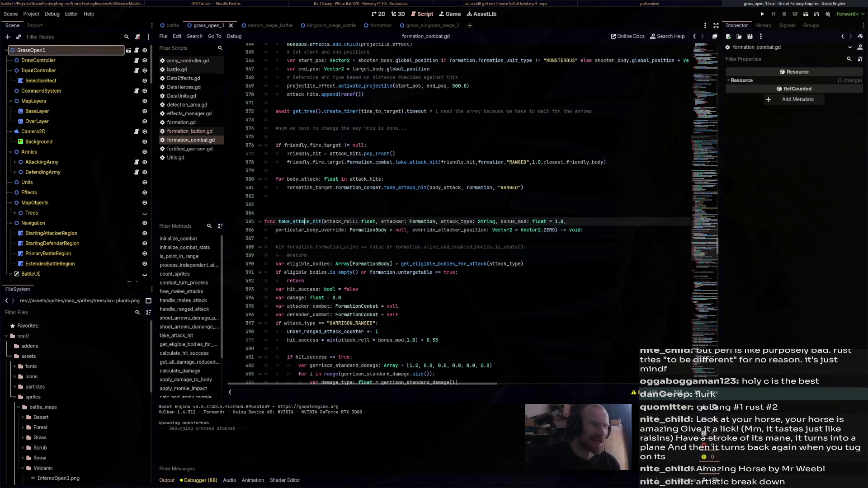
scroll(435, 210, up, 2)
scroll(435, 210, up, 3)
scroll(303, 97, down, 2)
scroll(303, 97, down, 2)
scroll(303, 97, down, 2)
scroll(303, 97, down, 2)
scroll(304, 97, down, 2)
scroll(303, 98, down, 2)
scroll(303, 97, down, 2)
scroll(303, 97, down, 2)
scroll(304, 97, down, 1)
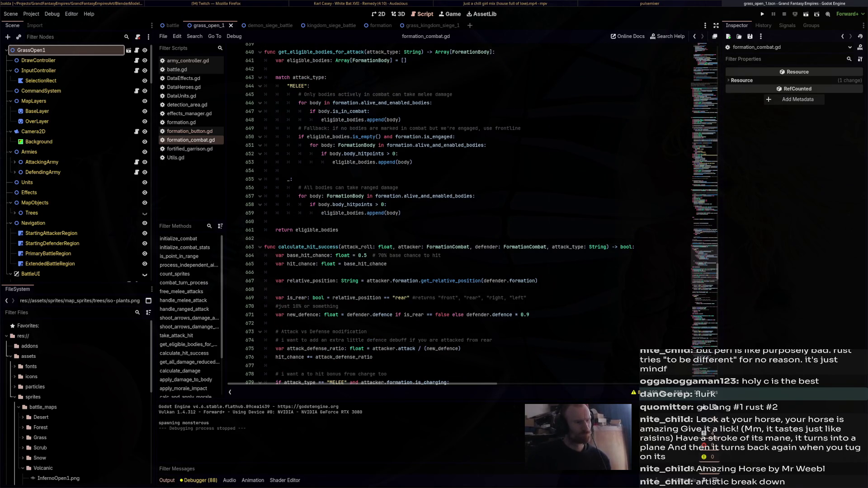
scroll(303, 97, down, 3)
scroll(303, 97, down, 3)
scroll(303, 97, down, 3)
scroll(303, 97, down, 3)
scroll(303, 97, down, 3)
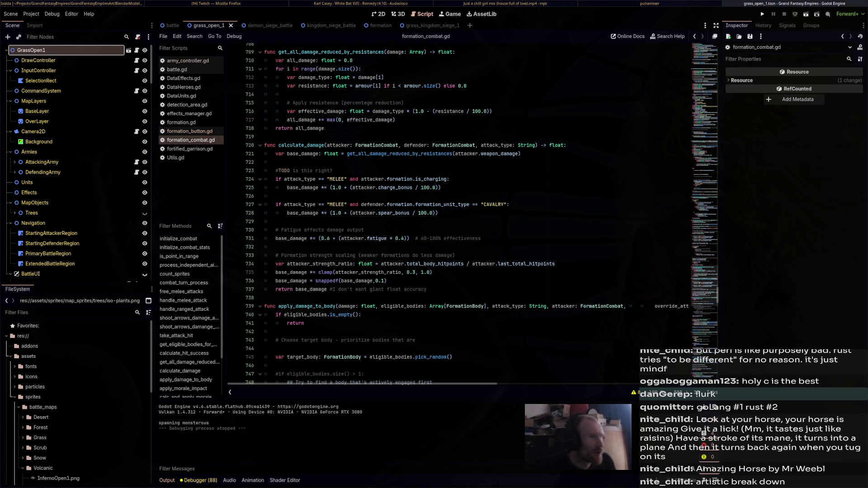
Quick-open formation_body.tscn beside the formation scene and show its formation_body.gd script.
click(372, 25)
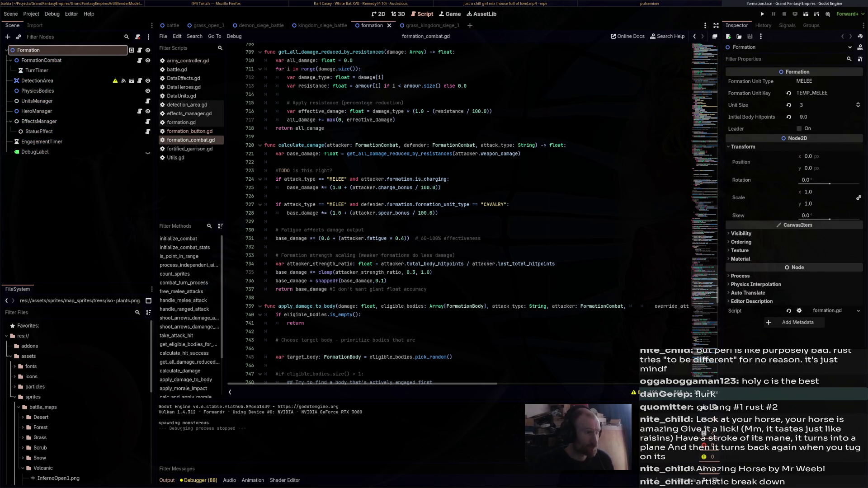
scroll(68, 367, down, 3)
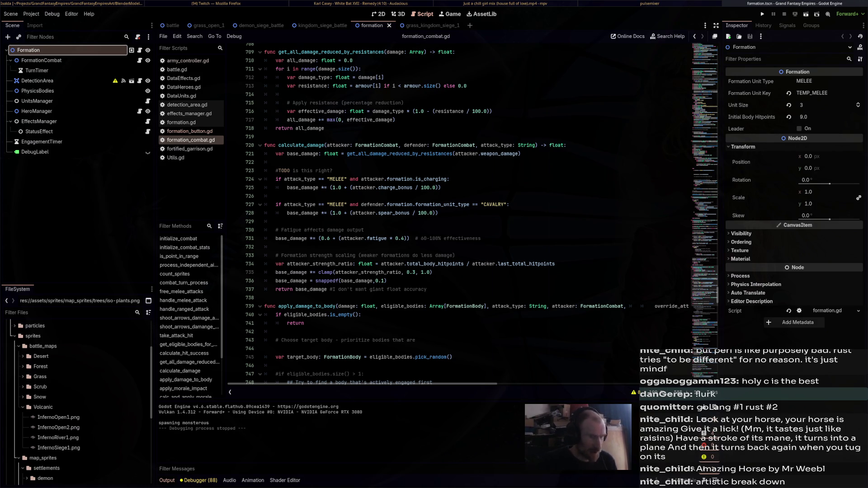
key(ctrl+shift+o)
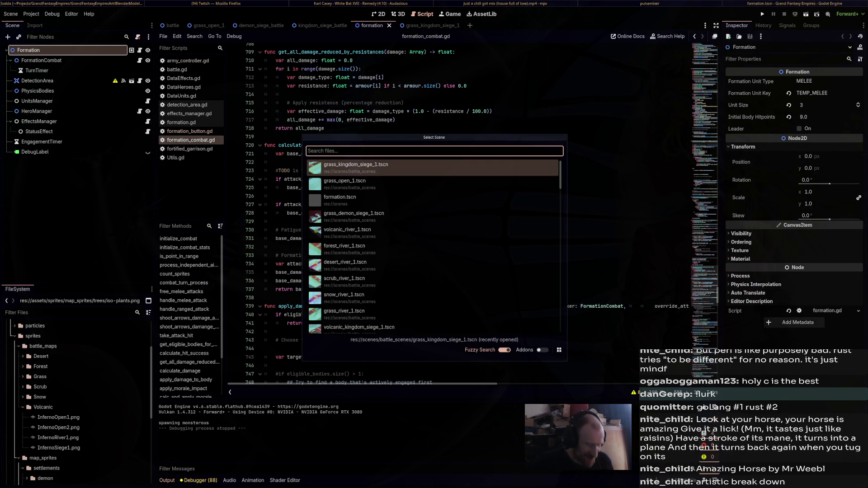
text(fo)
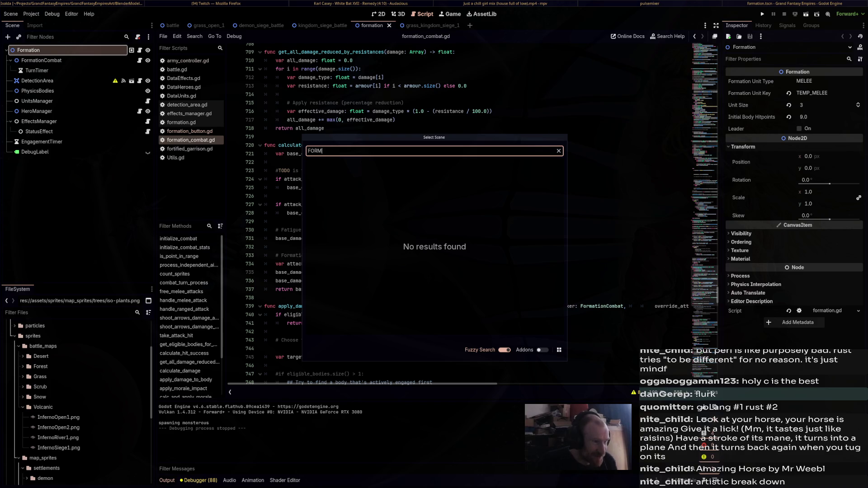
key(Down)
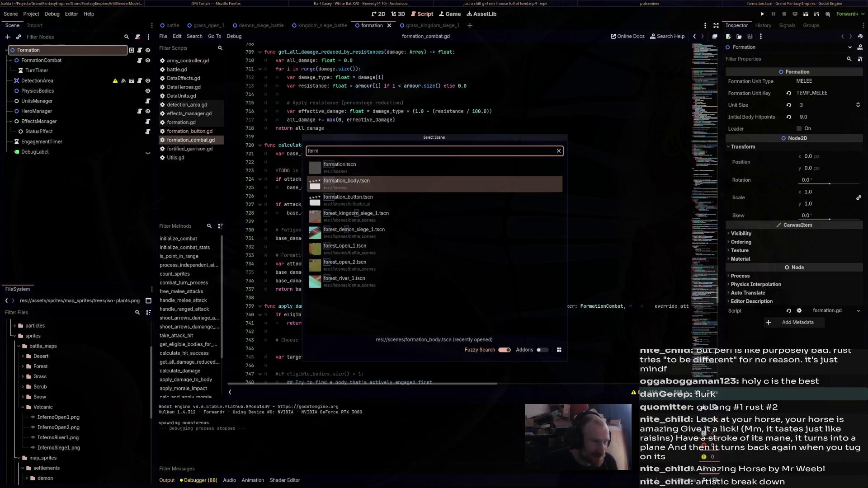
key(Return)
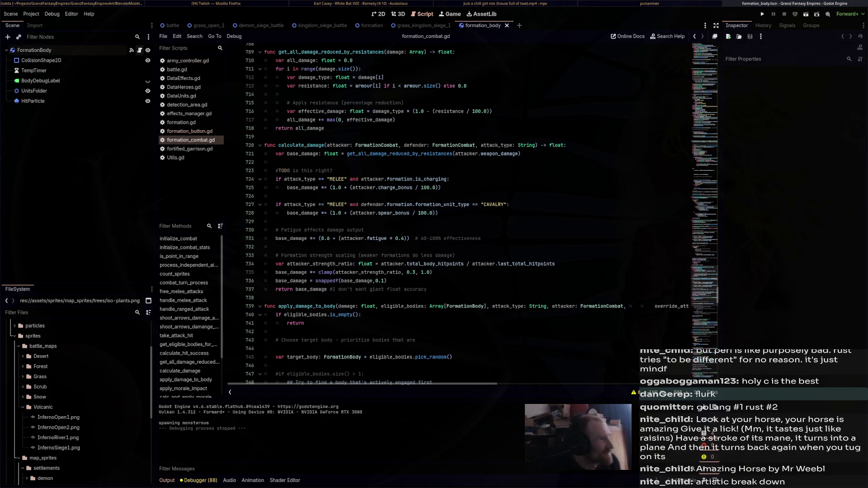
click(131, 50)
scroll(475, 211, down, 8)
scroll(475, 210, down, 8)
scroll(475, 210, down, 8)
scroll(475, 210, down, 8)
scroll(476, 210, up, 10)
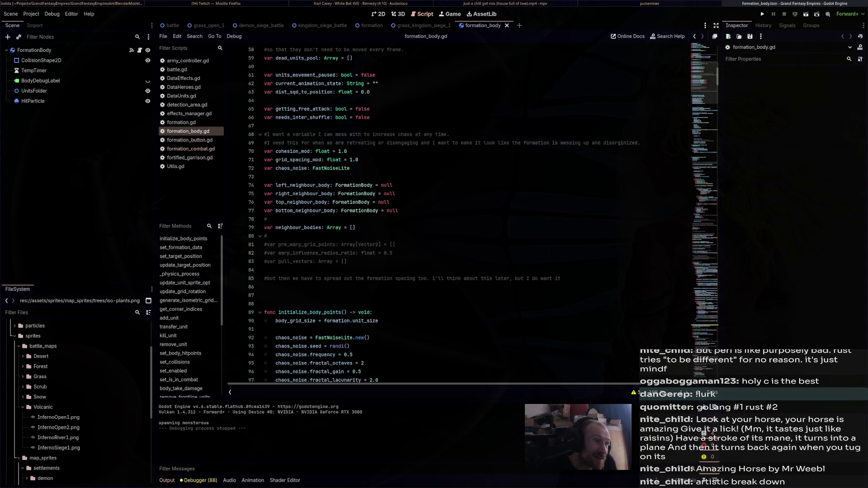
scroll(475, 211, down, 5)
scroll(475, 211, down, 10)
scroll(475, 211, down, 8)
scroll(475, 210, down, 8)
scroll(475, 210, down, 8)
scroll(475, 210, down, 8)
scroll(476, 210, down, 8)
scroll(475, 211, down, 4)
scroll(475, 211, down, 4)
scroll(475, 210, down, 10)
scroll(475, 210, down, 1)
scroll(475, 211, down, 3)
scroll(475, 210, down, 4)
scroll(475, 210, down, 15)
scroll(475, 210, down, 4)
scroll(475, 211, down, 5)
scroll(475, 211, down, 7)
scroll(475, 210, down, 7)
scroll(475, 211, down, 6)
scroll(475, 211, down, 2)
scroll(474, 210, down, 3)
scroll(475, 210, down, 4)
scroll(476, 210, down, 3)
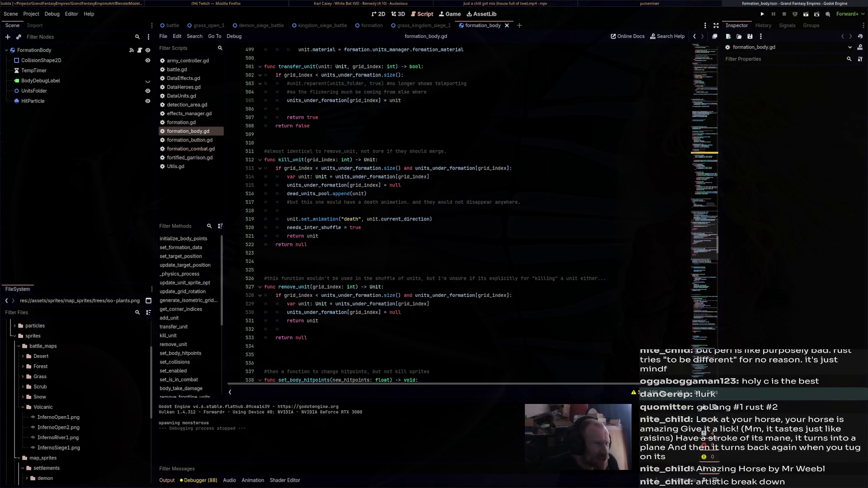
drag(307, 244, 265, 150)
scroll(265, 151, down, 3)
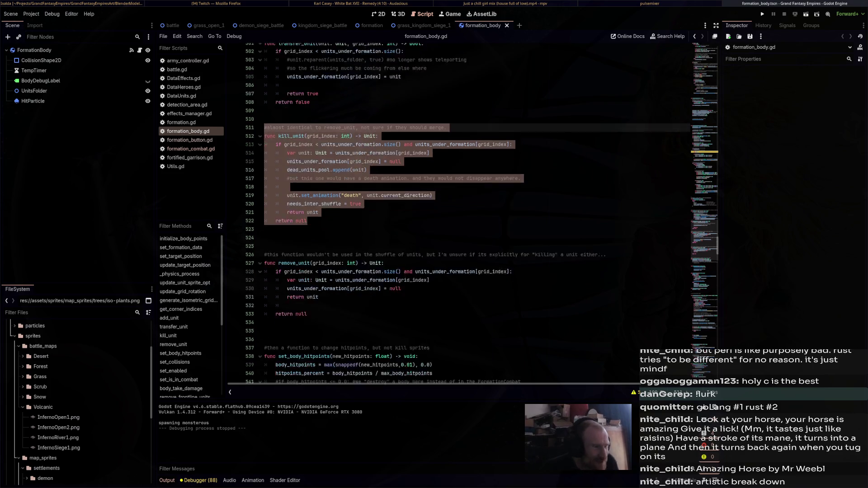
scroll(265, 151, down, 4)
scroll(475, 211, down, 3)
scroll(475, 210, down, 3)
scroll(475, 210, down, 3)
scroll(475, 210, down, 3)
Locate body_take_damage in formation_body.gd and insert blank lines after line 575 for a new guard.
drag(265, 142, 339, 332)
click(395, 160)
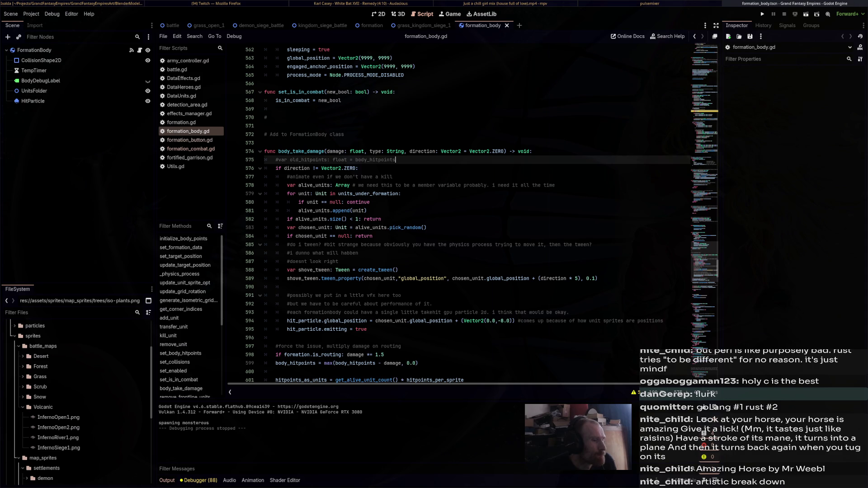
key(Return)
key(Return)
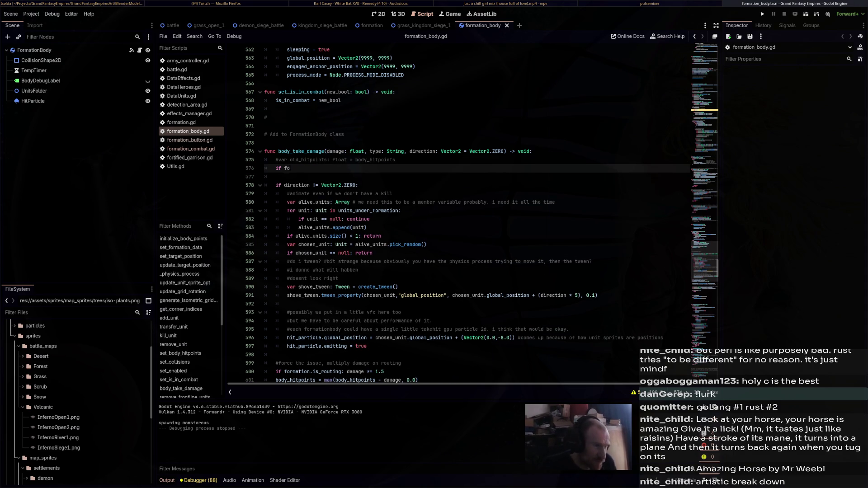
text(rmation.formation_combat.)
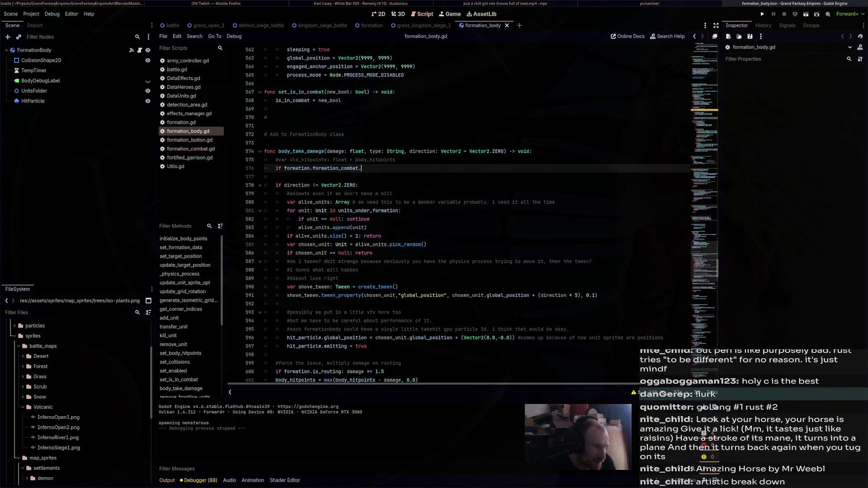
text(inv)
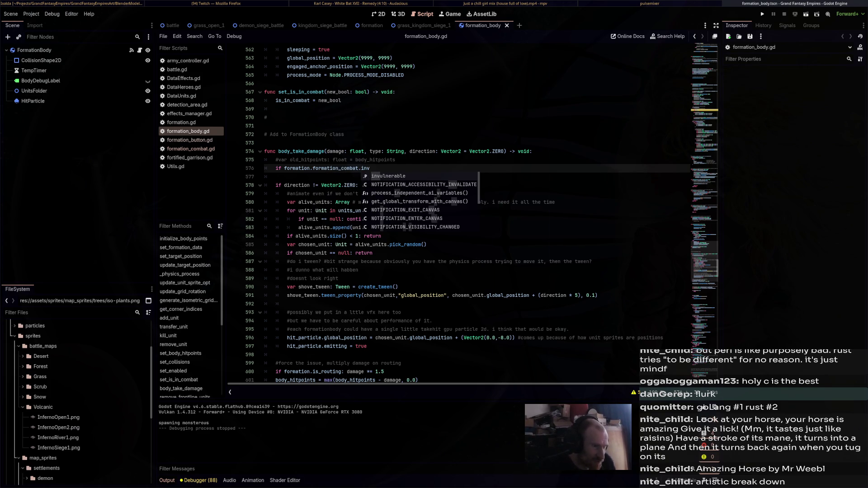
Complete the invulnerable check in body_take_damage so it returns early on a single line.
key(Return)
text(:)
key(Return)
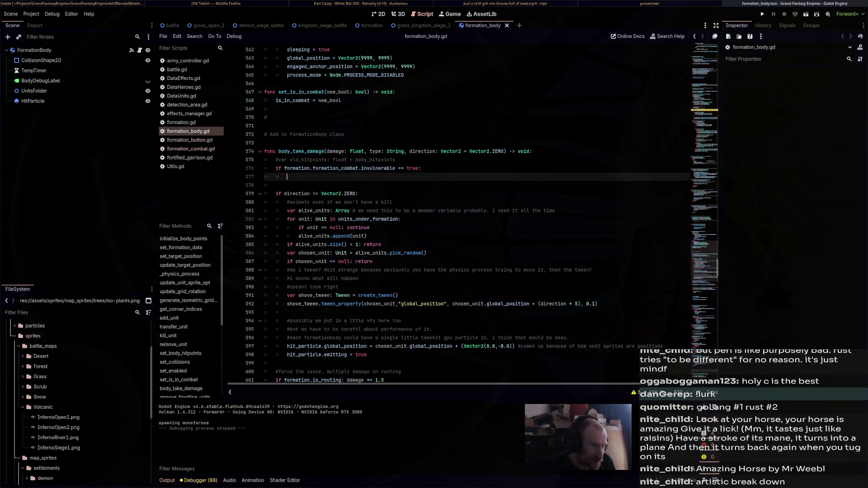
text(retu)
key(BackSpace)
key(BackSpace)
key(BackSpace)
key(BackSpace)
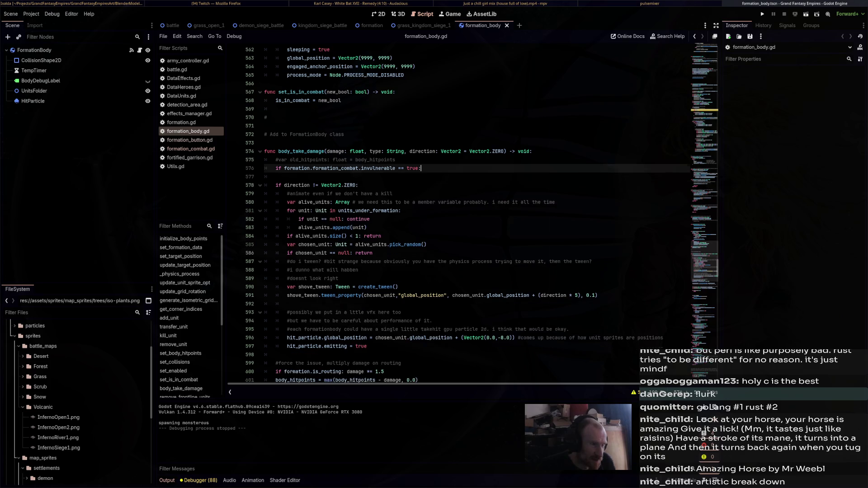
text( return)
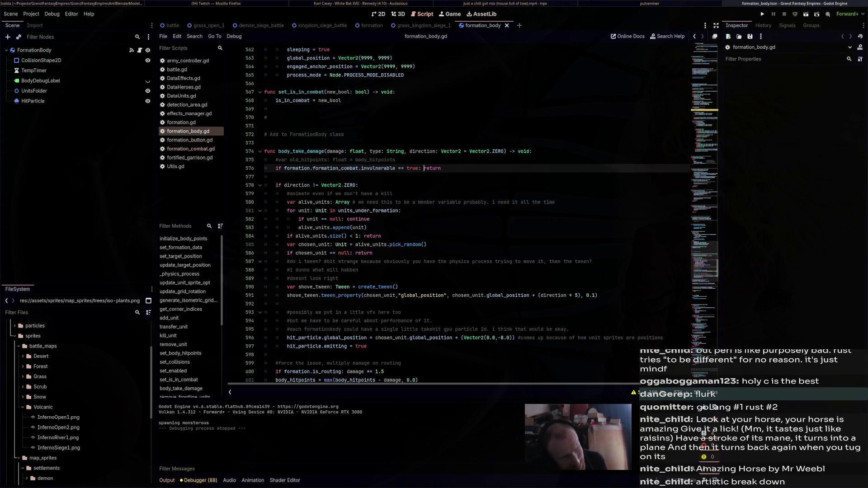
key(Return)
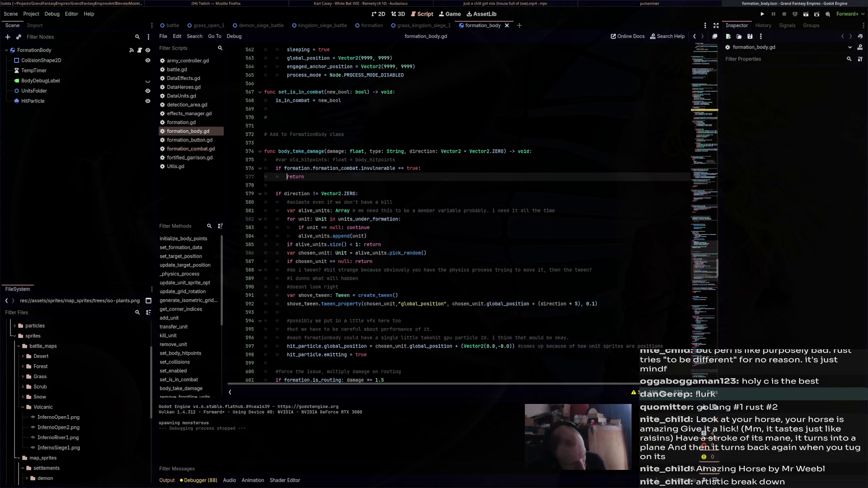
key(ctrl+z)
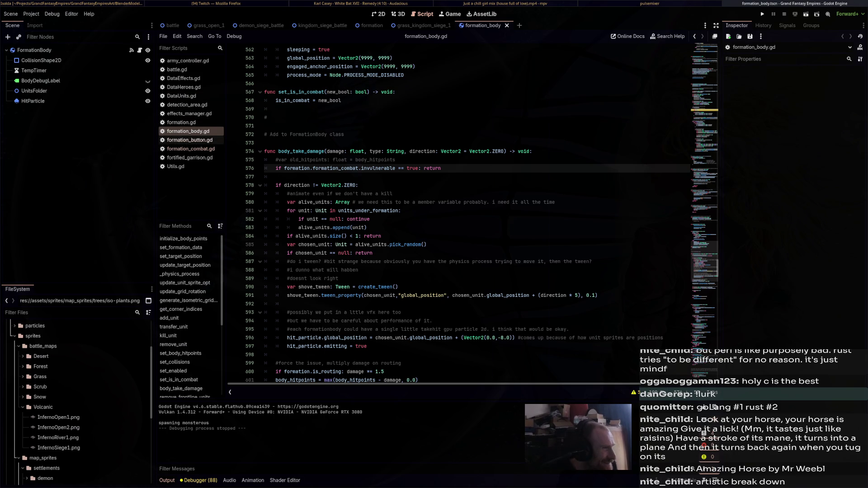
Add 'invulnerable = false' at the start of combat_turn_process in formation_combat.gd.
click(190, 148)
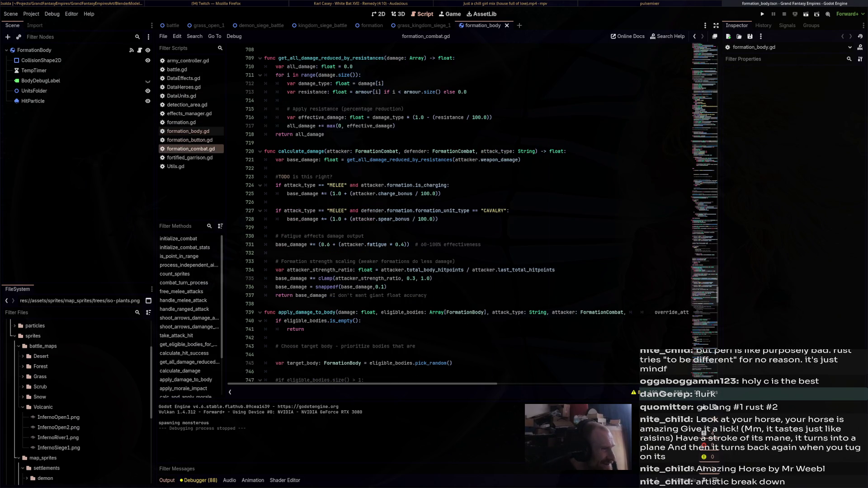
key(Up)
key(Up)
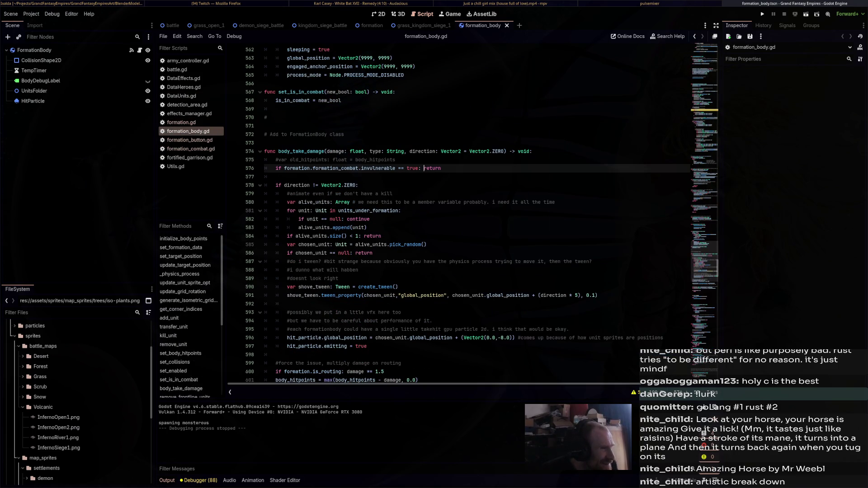
key(Up)
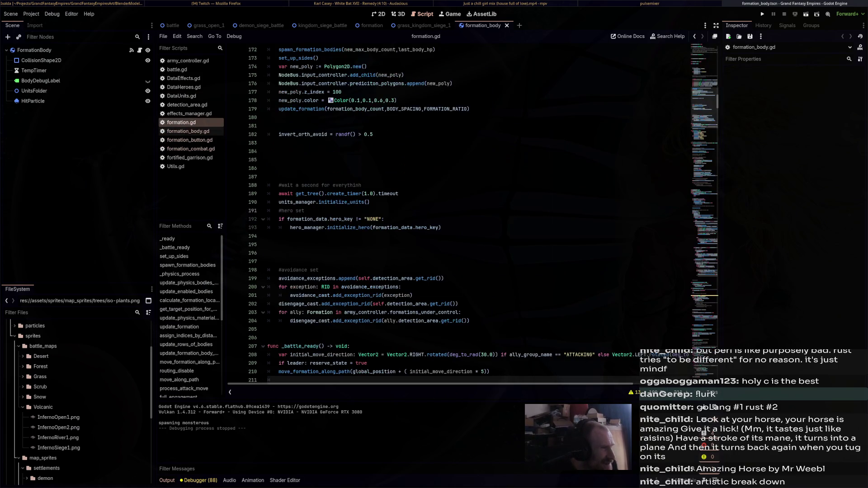
key(Down)
key(Down)
key(Down)
scroll(435, 211, down, 5)
scroll(434, 210, down, 5)
scroll(434, 211, up, 10)
scroll(435, 211, up, 10)
scroll(434, 211, up, 10)
scroll(434, 211, up, 10)
scroll(475, 214, up, 10)
scroll(475, 214, up, 10)
scroll(475, 214, up, 10)
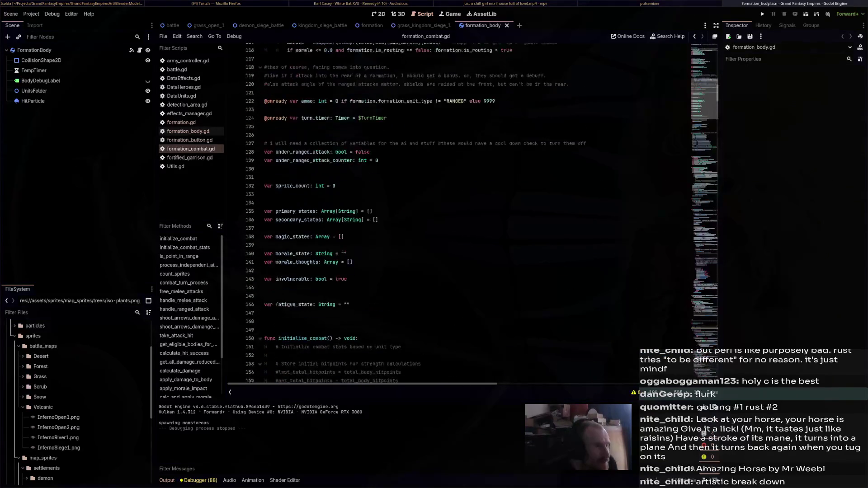
scroll(475, 214, down, 4)
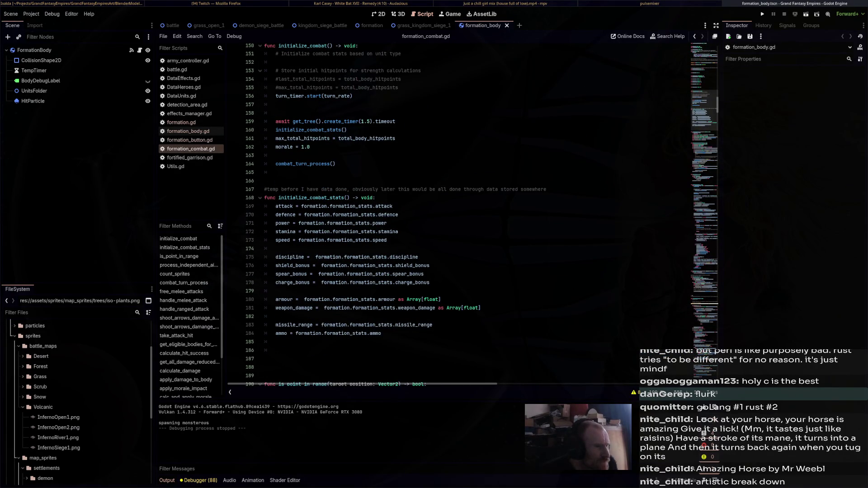
scroll(475, 227, down, 8)
scroll(475, 227, down, 3)
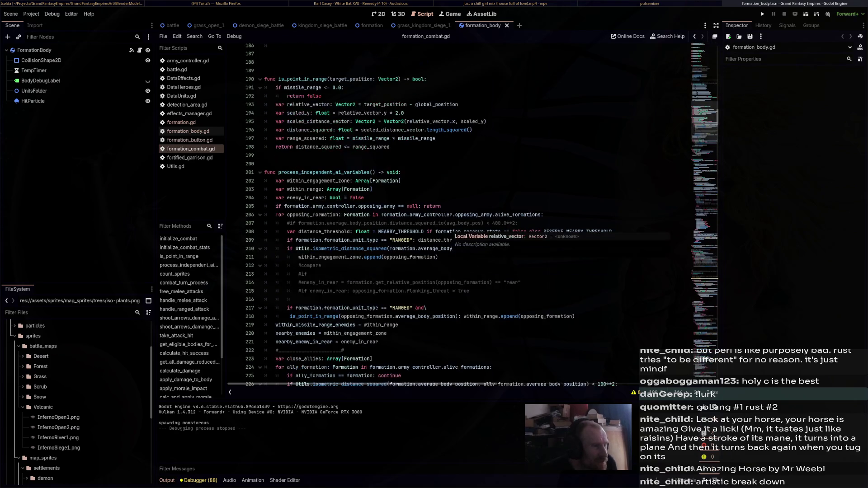
scroll(475, 227, up, 1)
scroll(475, 227, down, 5)
scroll(475, 227, down, 8)
scroll(475, 227, down, 3)
click(366, 138)
key(Return)
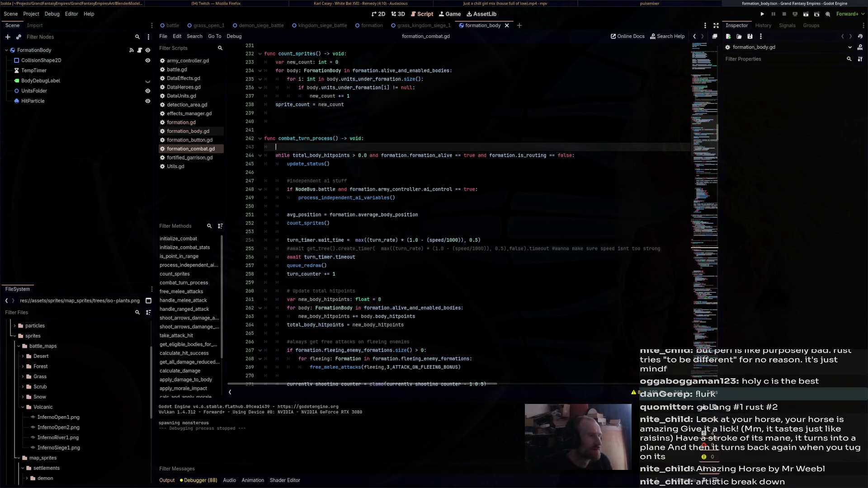
text(nvulne)
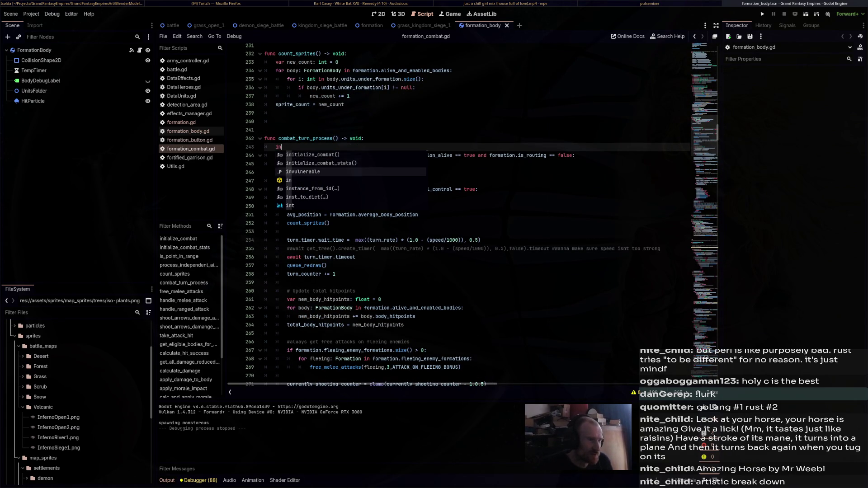
text(rable = false)
Cancel the Save Scene As prompt, save the combat script and run the game.
key(ctrl+shift+s)
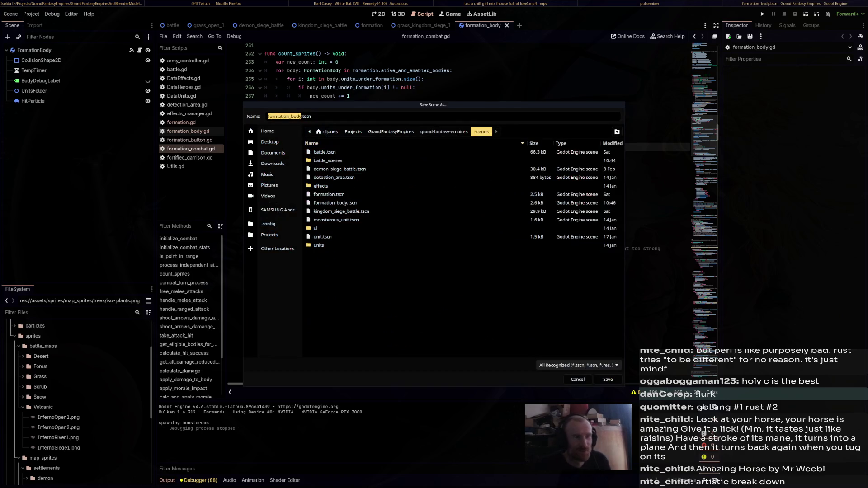
key(Escape)
key(Up)
key(Up)
key(Up)
key(ctrl+s)
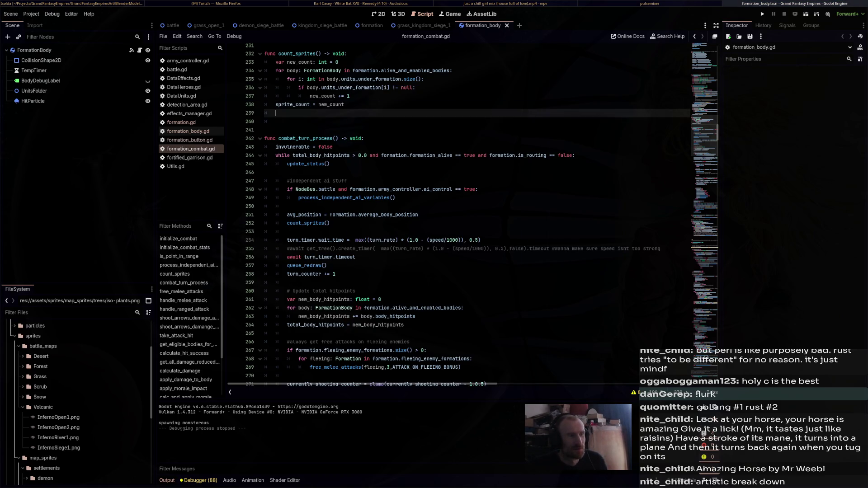
key(F5)
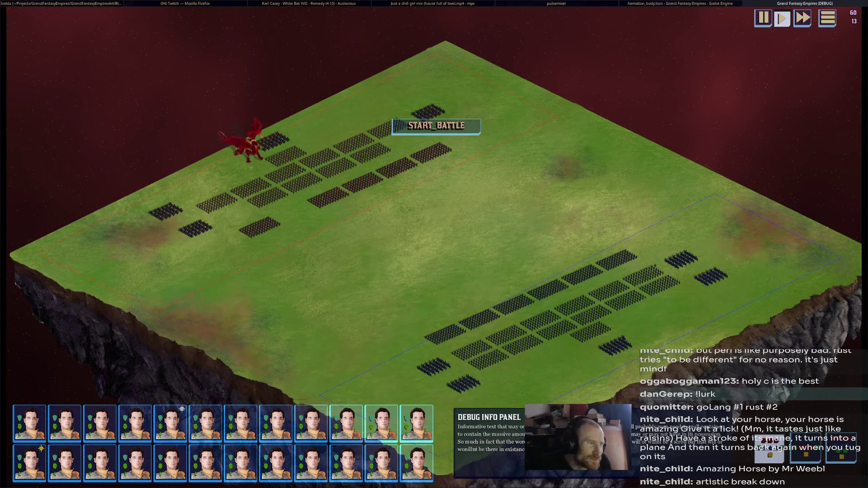
scroll(459, 202, up, 5)
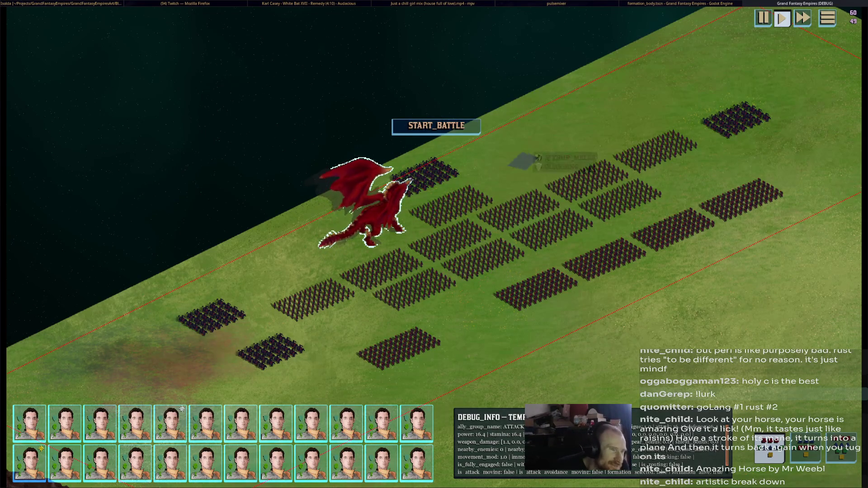
Order the red dragon toward the upper-right enemy formations, follow it, then stop the test run.
click(563, 163)
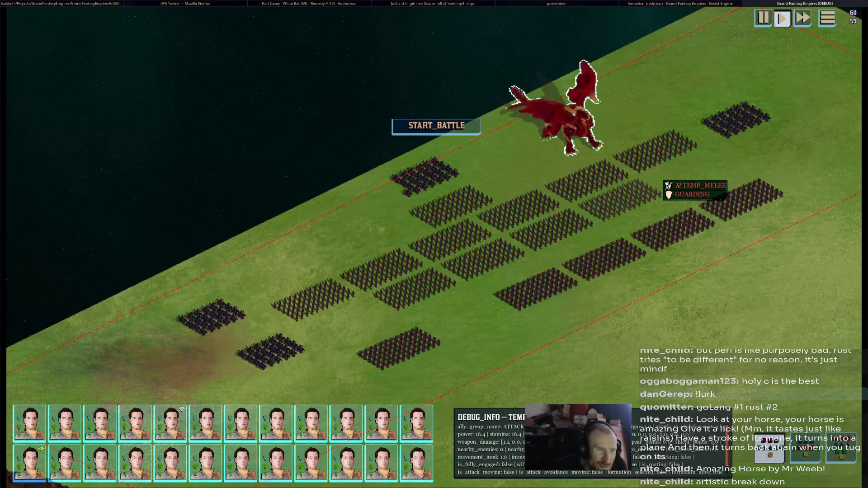
key(Right)
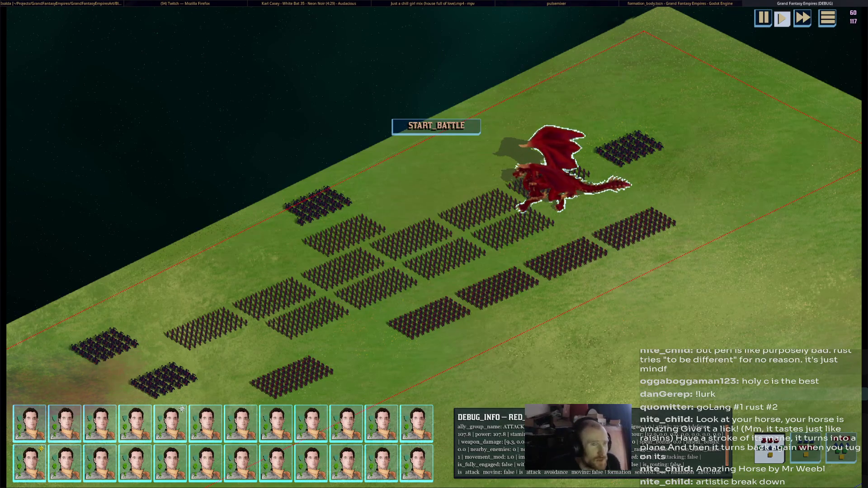
key(F8)
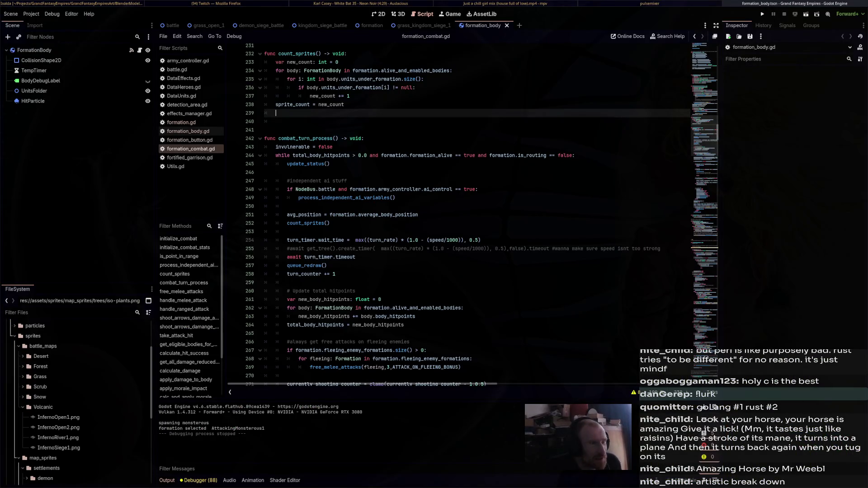
Quick-open red_dragon_unit.tscn in 2D, centre the dragon and select the RedDragonUnit root.
key(ctrl+shift+o)
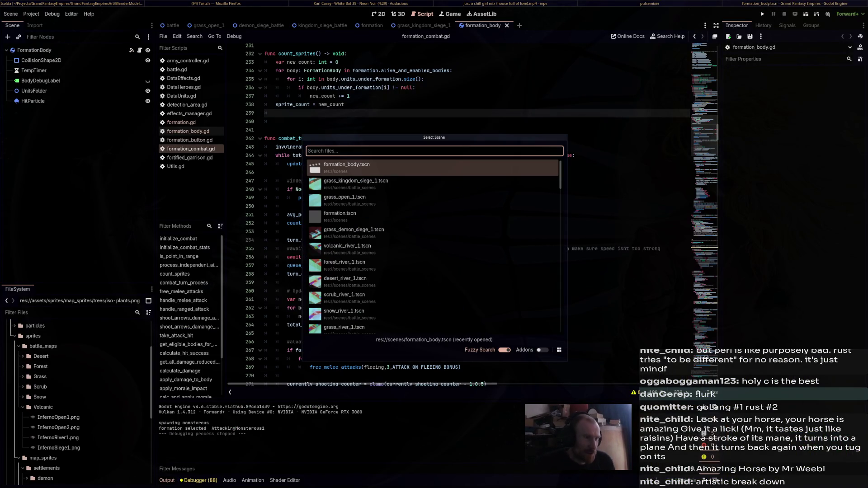
text(red)
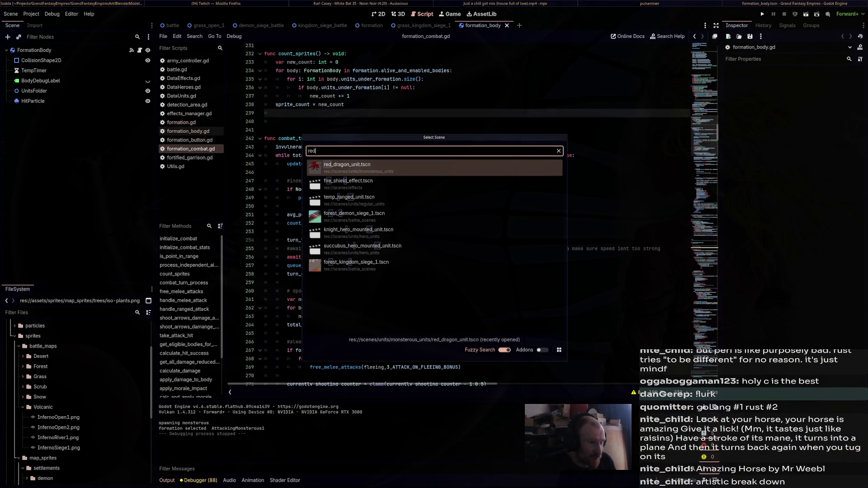
key(Return)
click(379, 14)
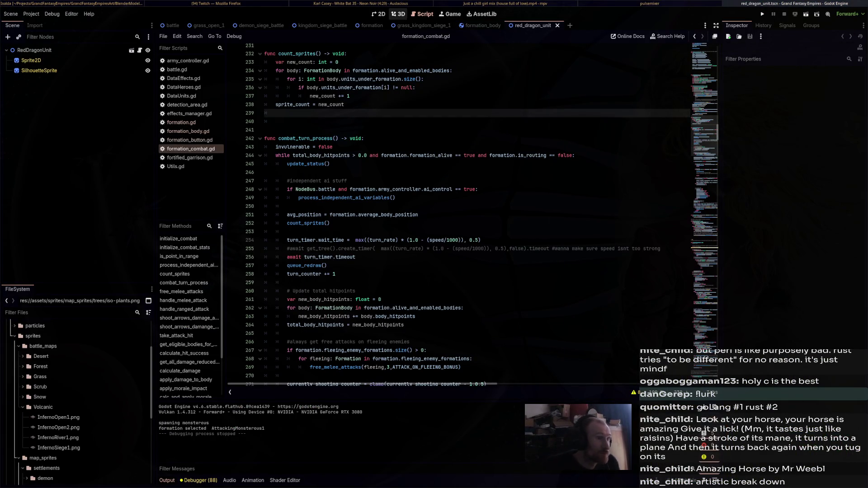
middle_drag(271, 135, 474, 248)
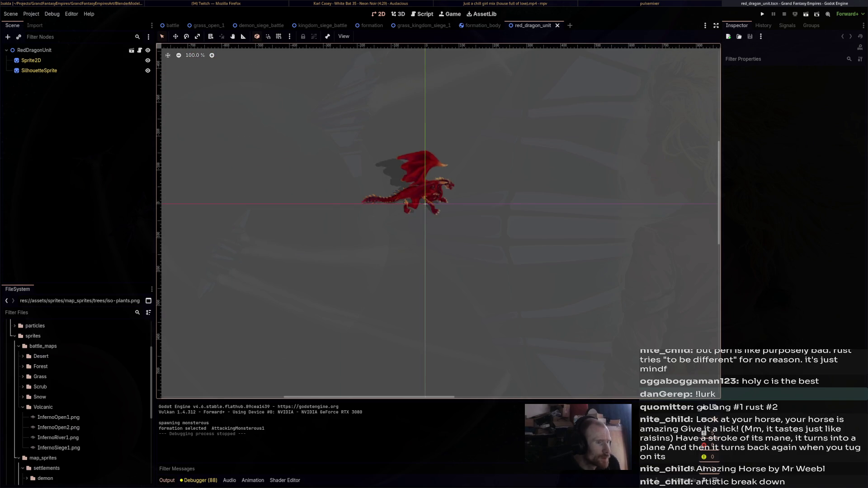
scroll(441, 169, up, 3)
click(386, 219)
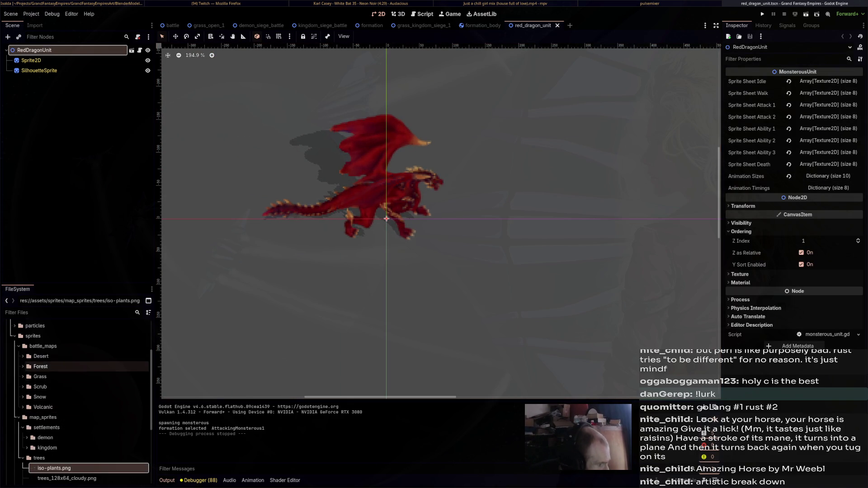
Collapse other sprite folders and expand unit_sprites/red_dragon in the FileSystem dock.
click(25, 347)
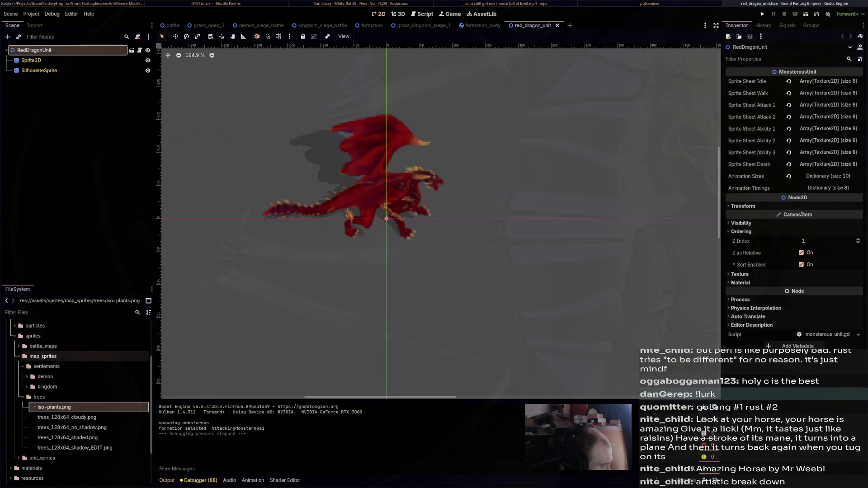
click(25, 367)
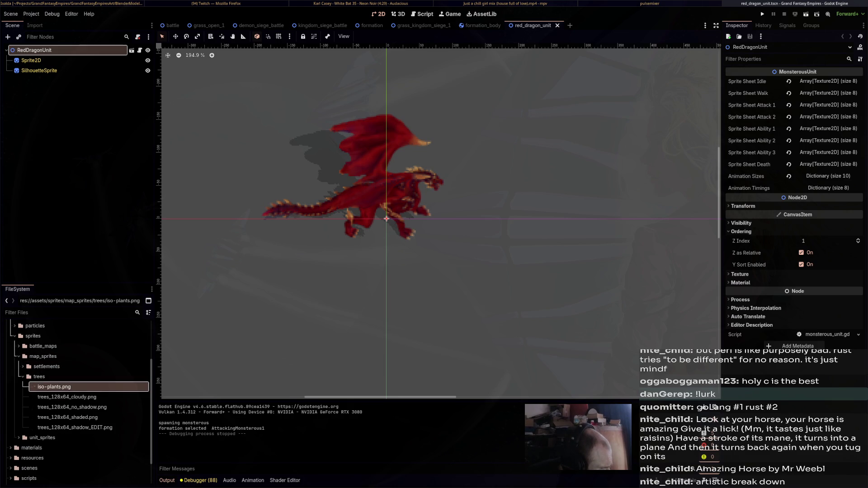
click(23, 376)
key(Down)
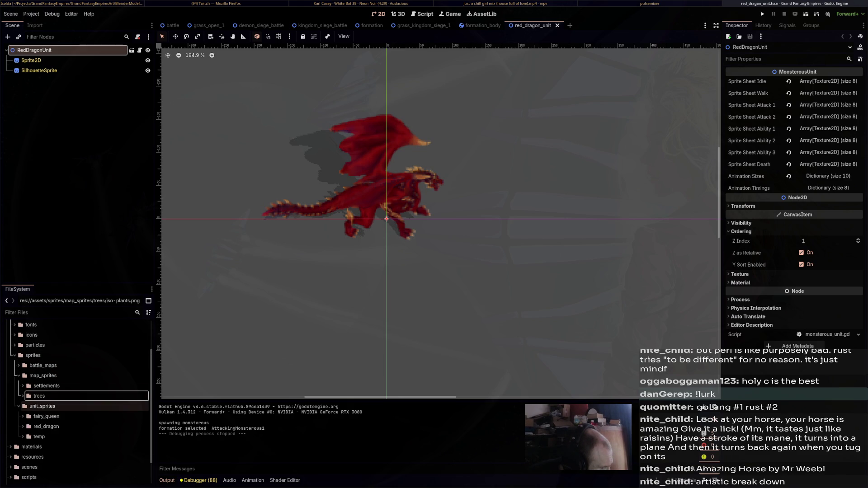
key(Right)
key(Down)
key(Down)
key(Right)
key(Down)
key(Up)
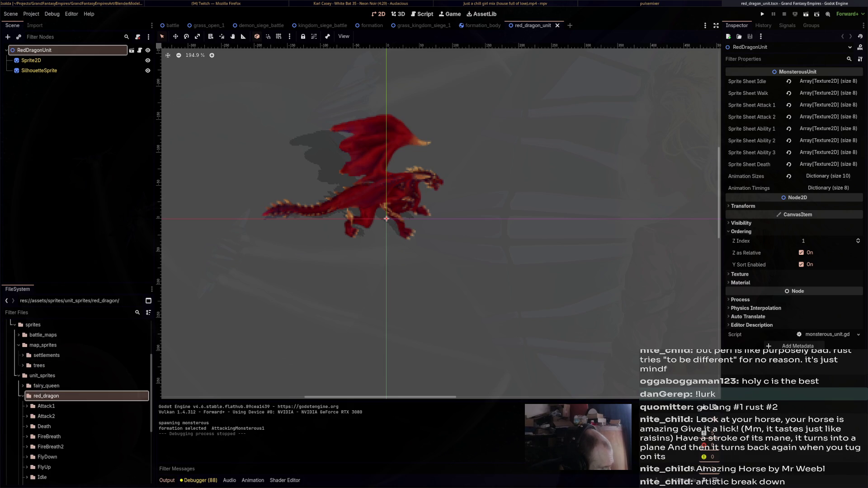
key(Up)
key(Up)
scroll(75, 415, down, 2)
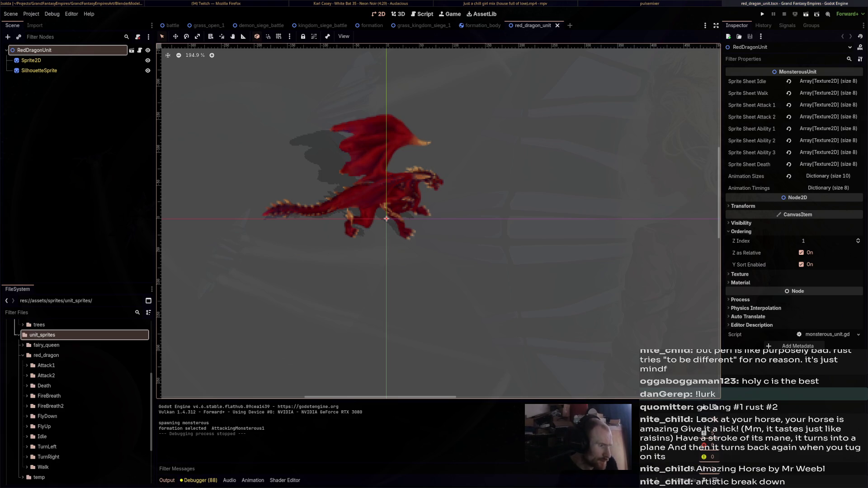
click(47, 366)
double_click(47, 366)
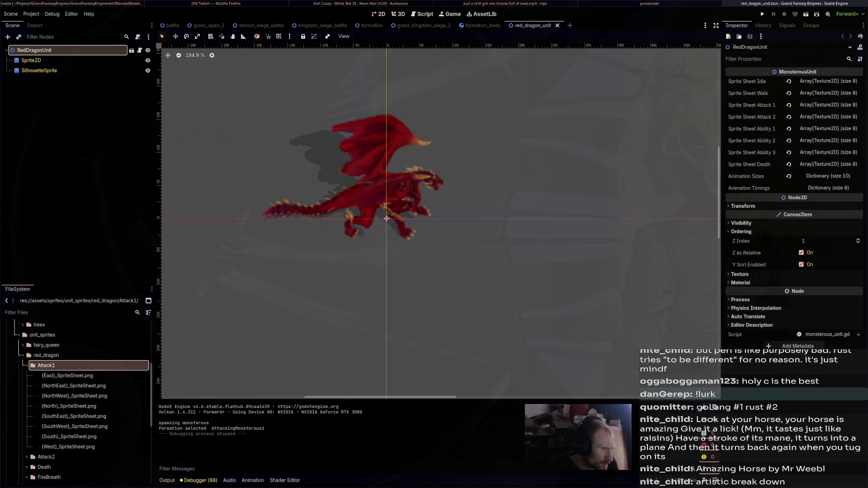
double_click(46, 366)
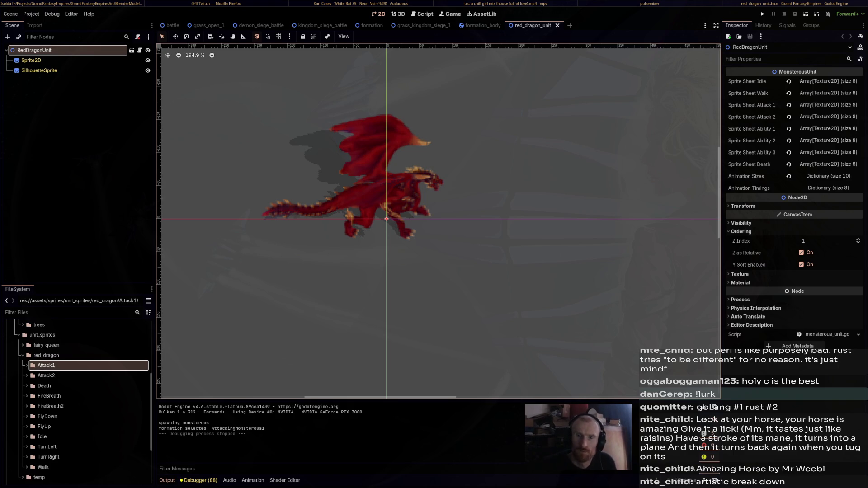
key(super+e)
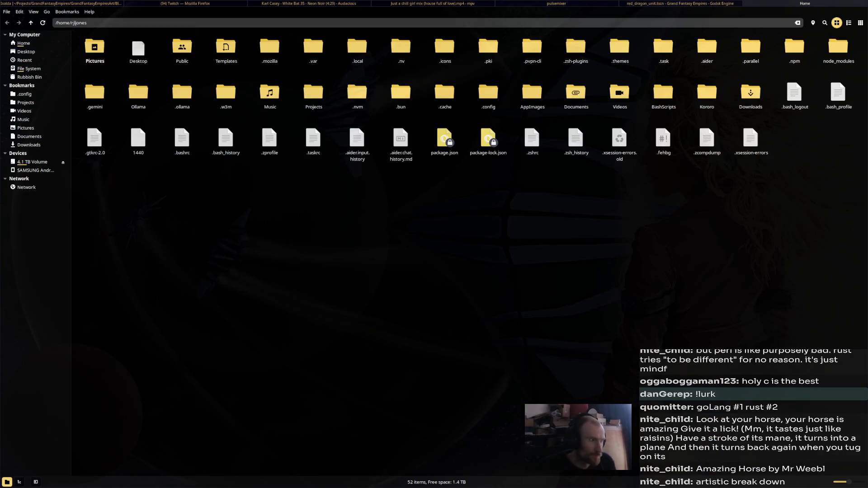
Navigate from Projects down through RawSprites/RedDragonRawSprites/Attack1 into the East folder.
click(25, 102)
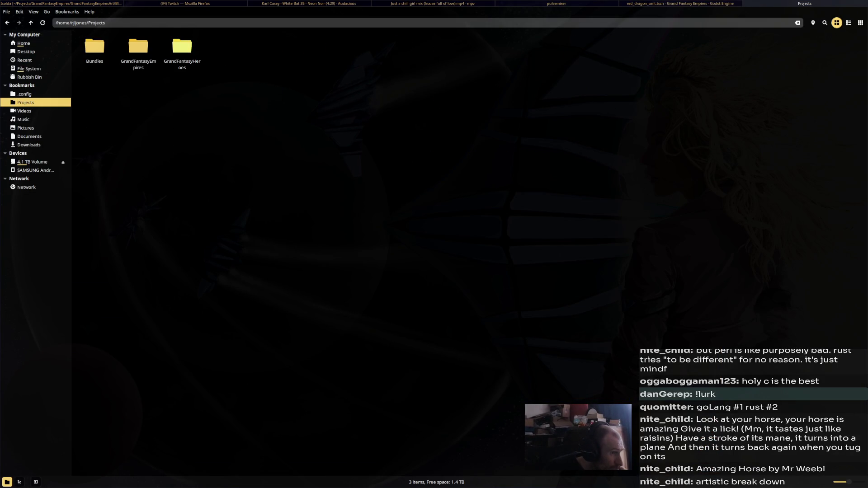
double_click(139, 48)
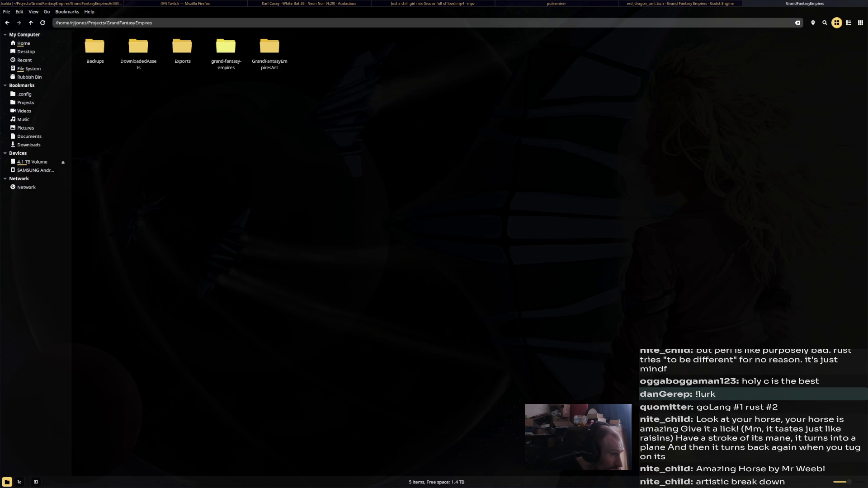
double_click(270, 46)
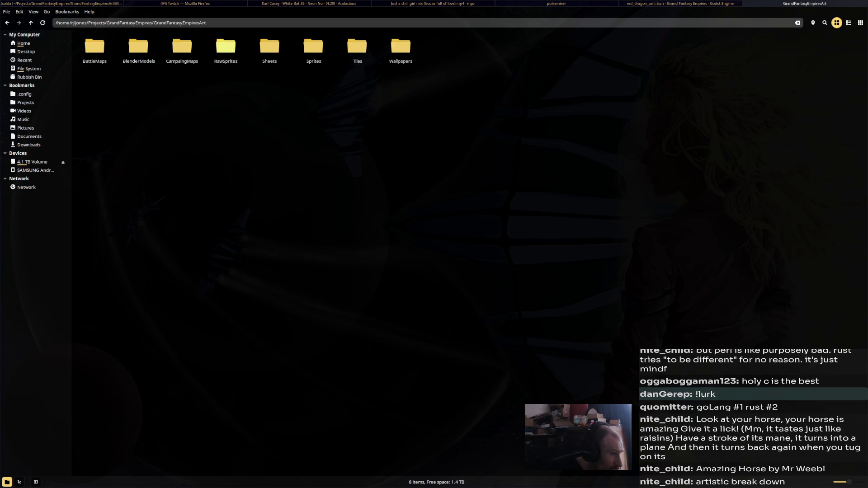
double_click(227, 46)
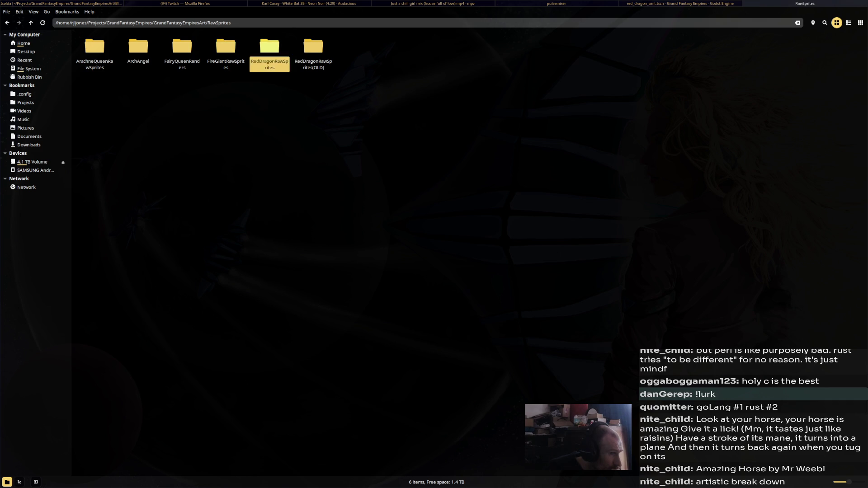
double_click(269, 47)
double_click(94, 46)
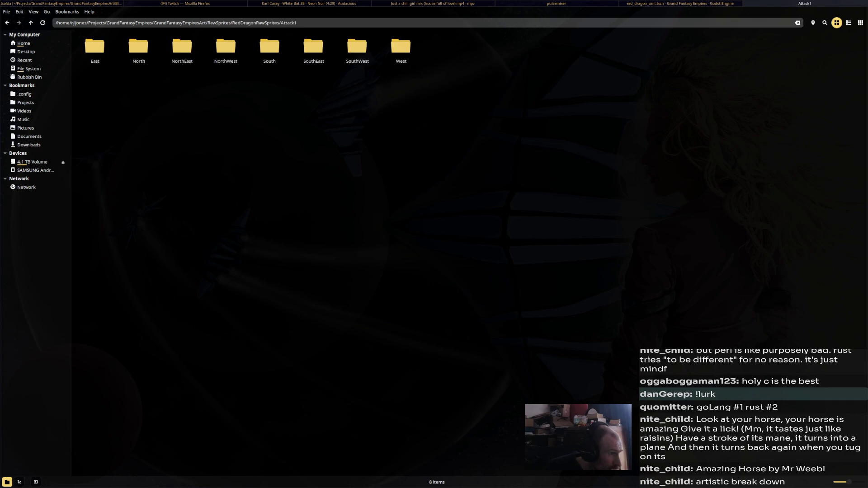
double_click(95, 47)
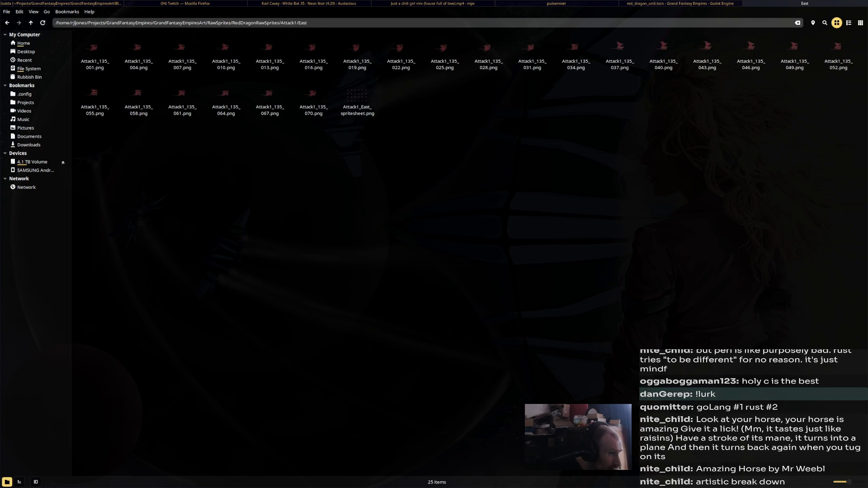
Copy Attack1_East_spritesheet.png and go back up to the Attack1 folder.
click(356, 102)
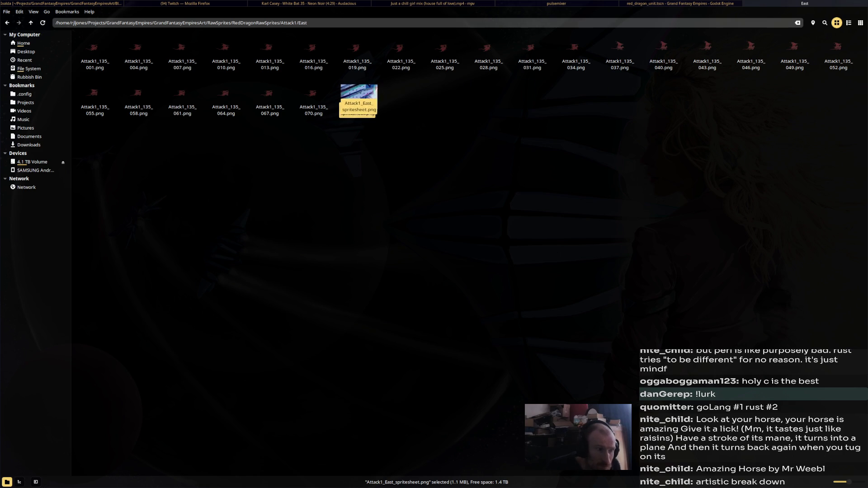
right_click(362, 110)
click(376, 145)
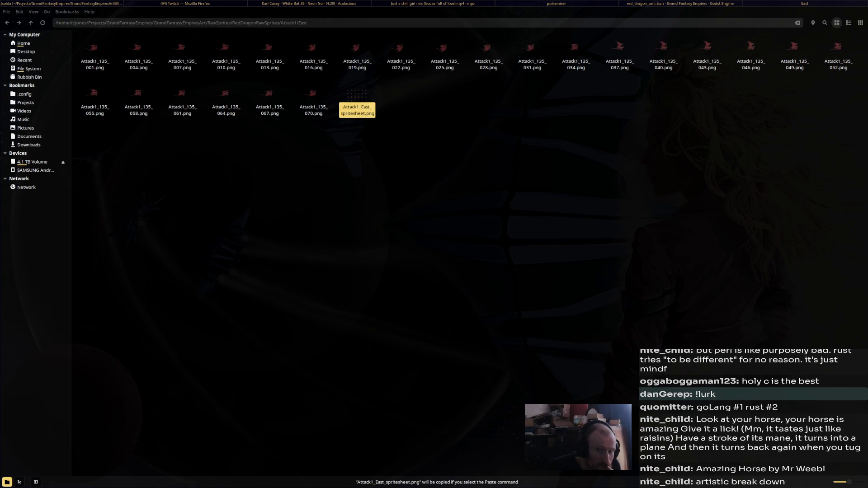
key(alt+Up)
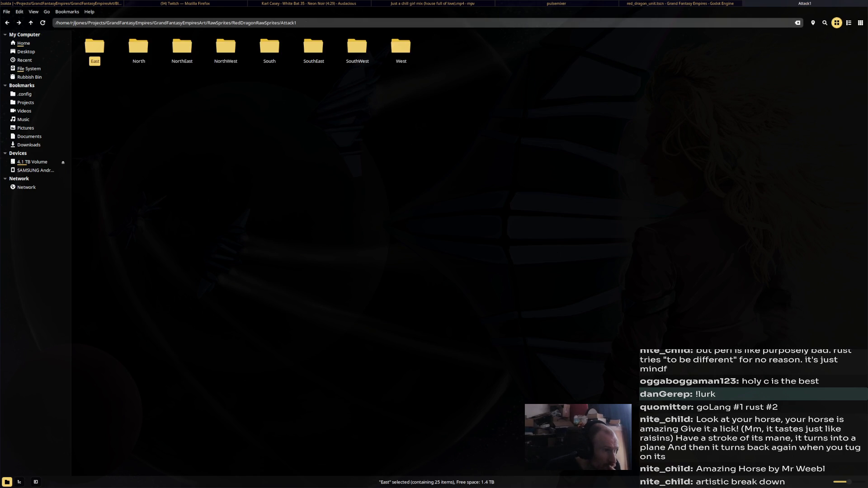
Copy the Attack1 North and NorthEast spritesheets, returning to the Attack1 folder after each.
double_click(138, 48)
right_click(367, 114)
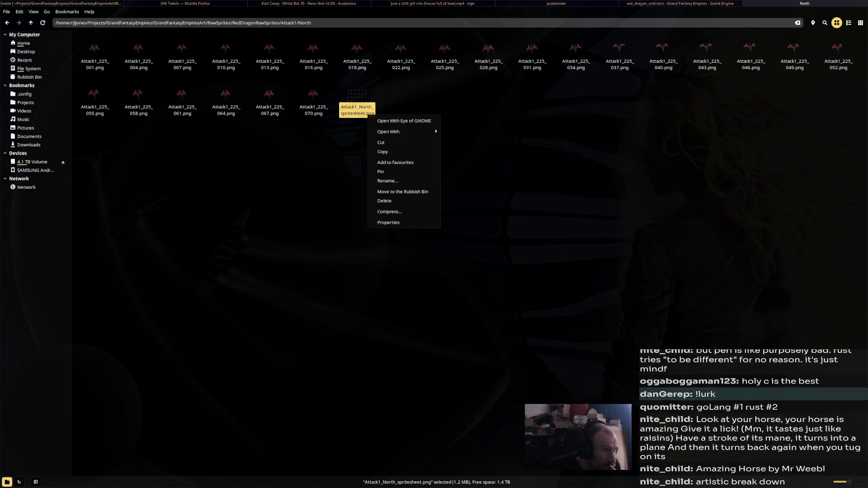
click(383, 151)
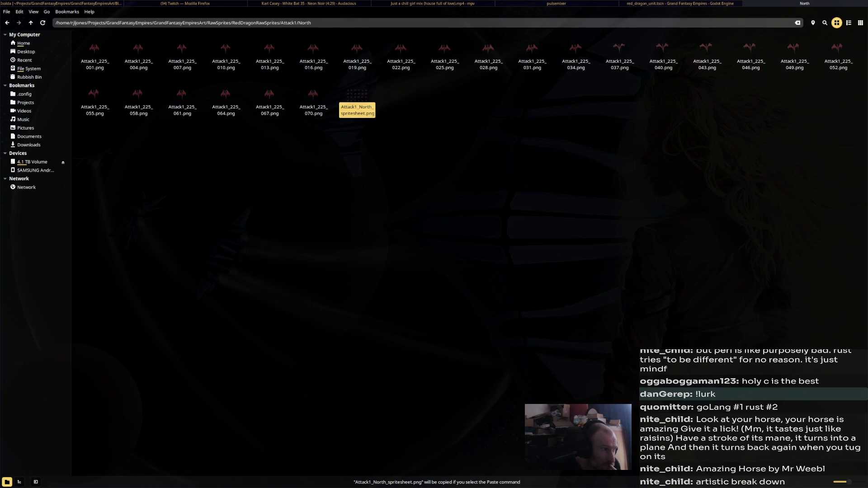
key(alt+Up)
double_click(182, 46)
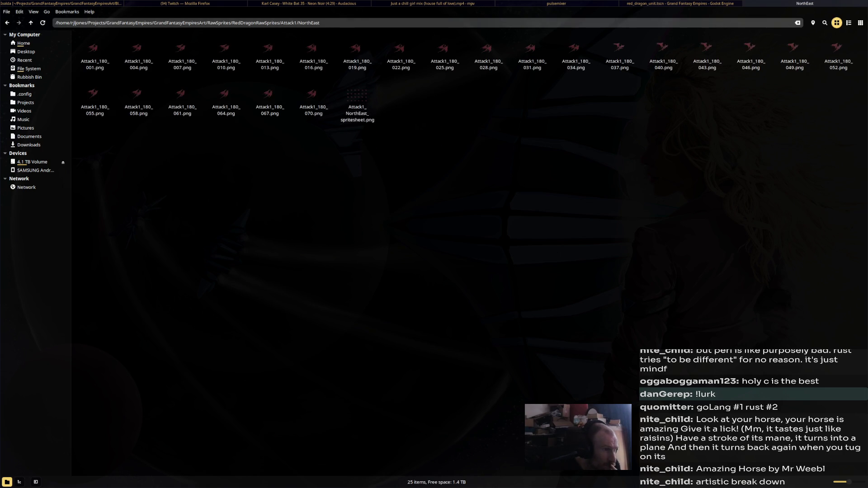
right_click(359, 112)
click(380, 146)
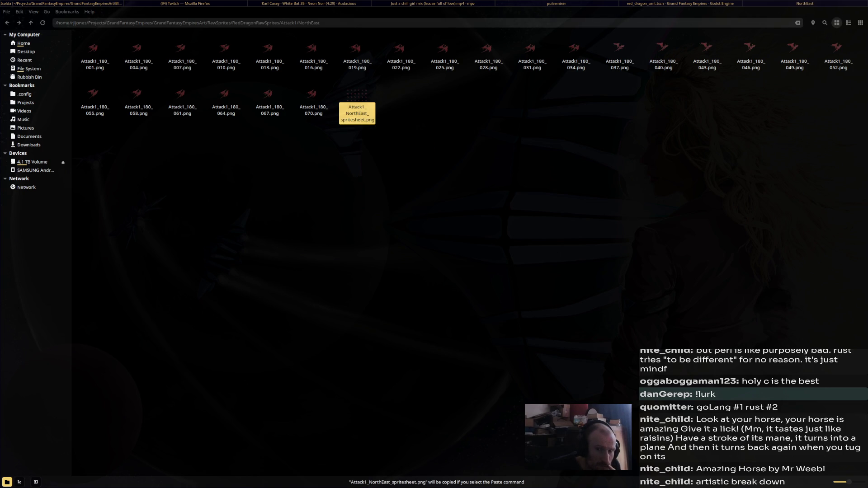
click(7, 23)
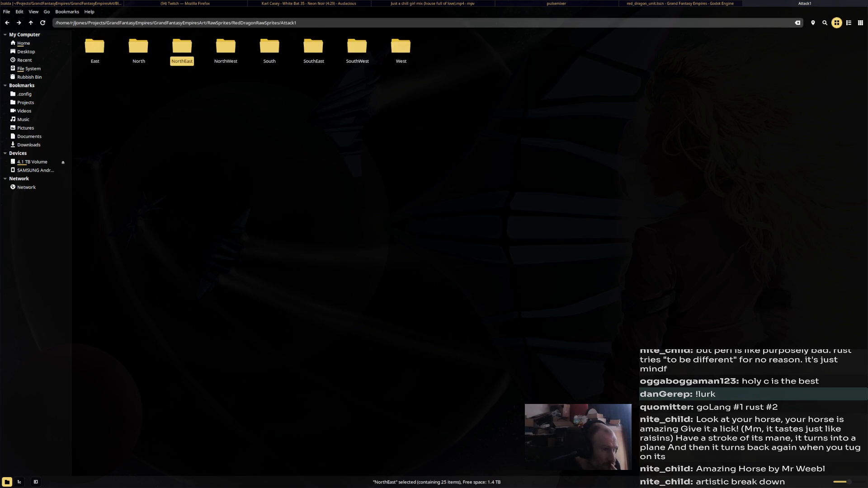
Copy the Attack1 NorthWest spritesheet and preview its image.
double_click(226, 46)
right_click(363, 115)
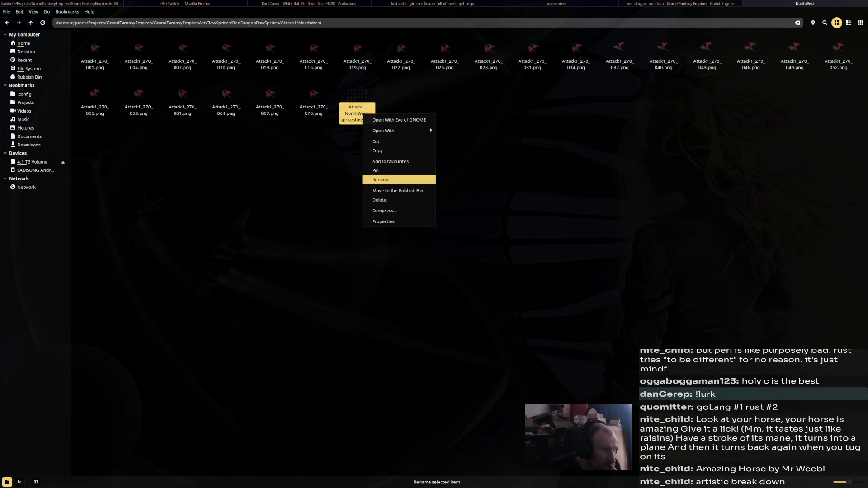
click(378, 152)
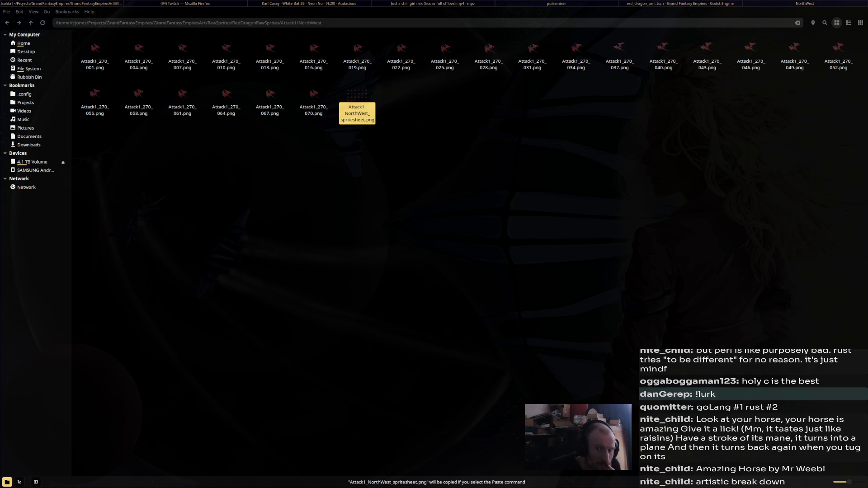
key(alt+Tab)
key(Return)
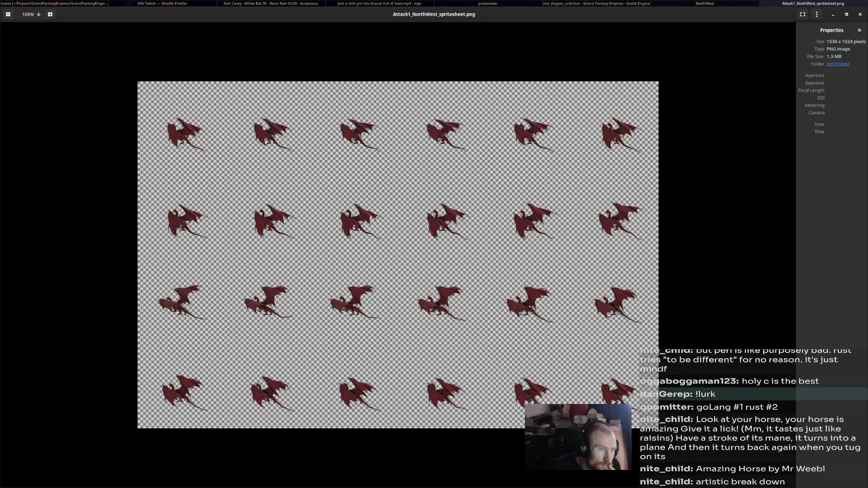
key(Escape)
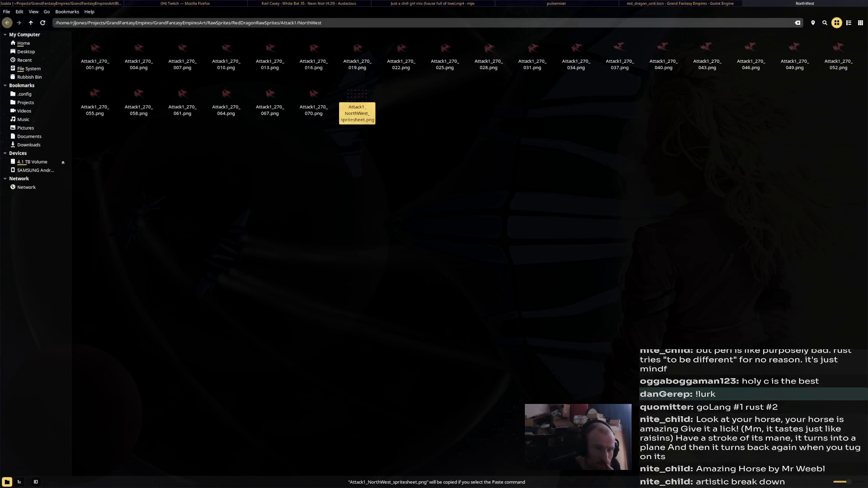
Copy the Attack1 South and SouthEast spritesheets from their direction folders.
key(BackSpace)
key(Right)
key(Return)
right_click(351, 97)
key(Return)
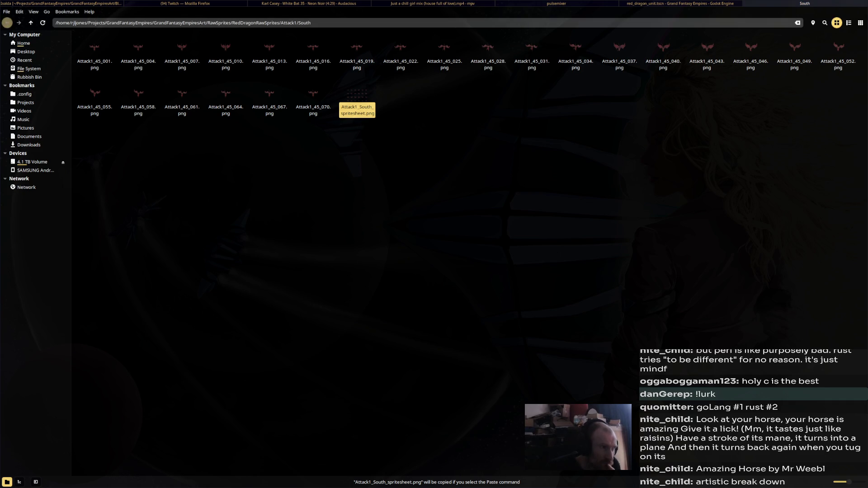
key(BackSpace)
key(Right)
key(Return)
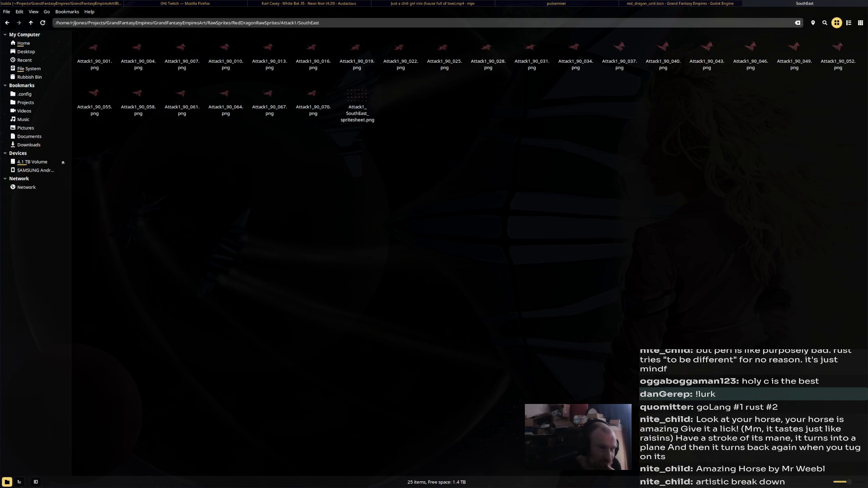
right_click(351, 104)
key(Down)
key(Down)
key(Down)
key(Return)
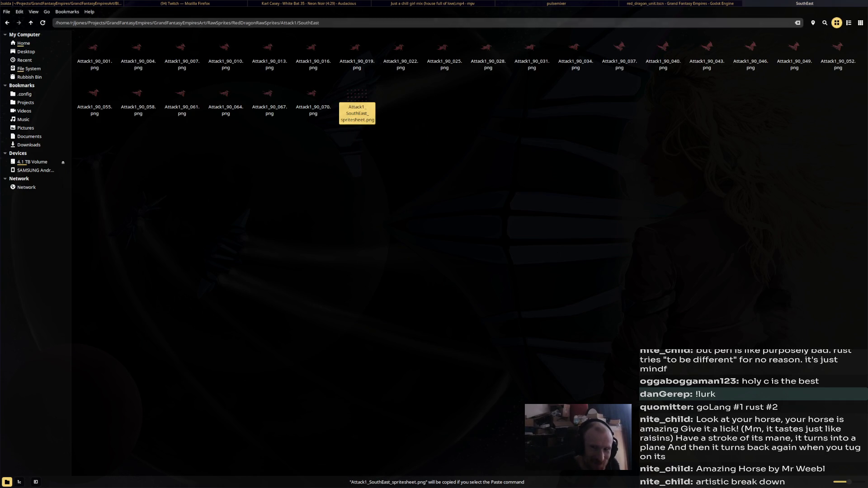
Copy the Attack1 SouthWest and West spritesheets from their direction folders.
key(BackSpace)
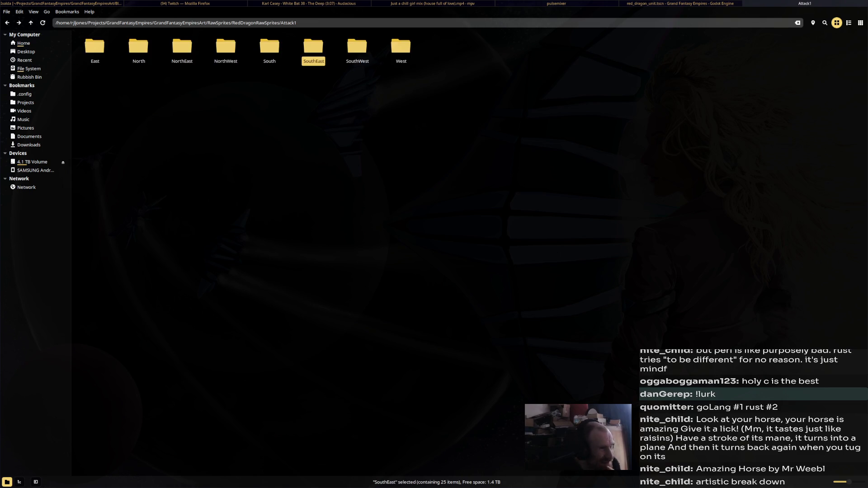
key(Right)
key(Return)
right_click(341, 94)
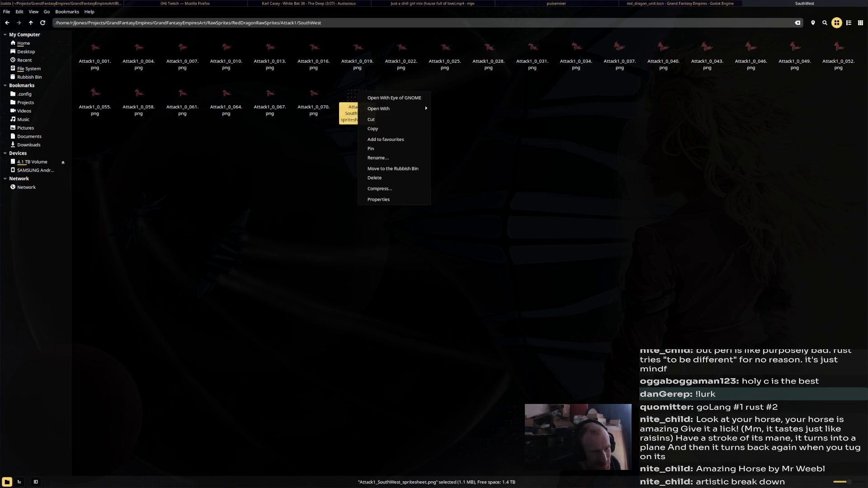
click(380, 129)
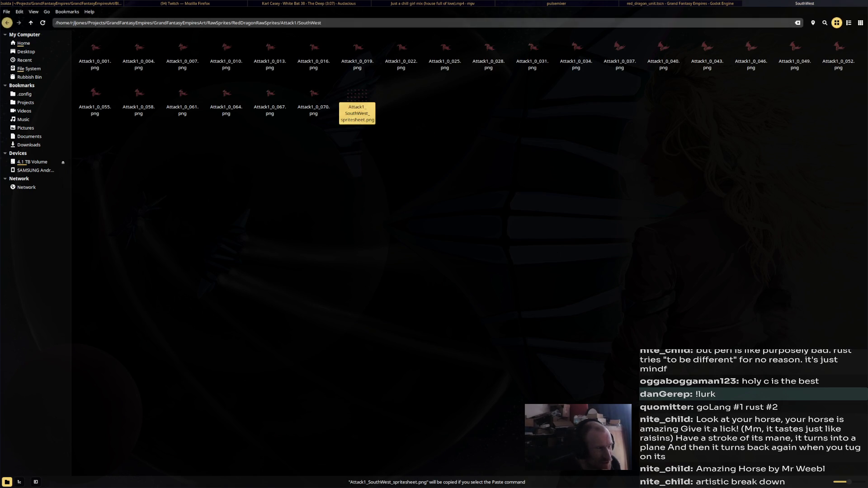
key(BackSpace)
double_click(401, 46)
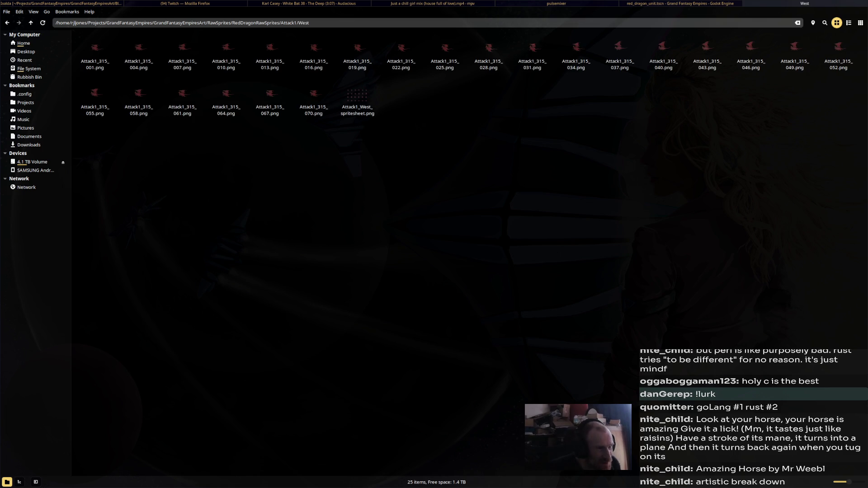
right_click(364, 98)
click(380, 133)
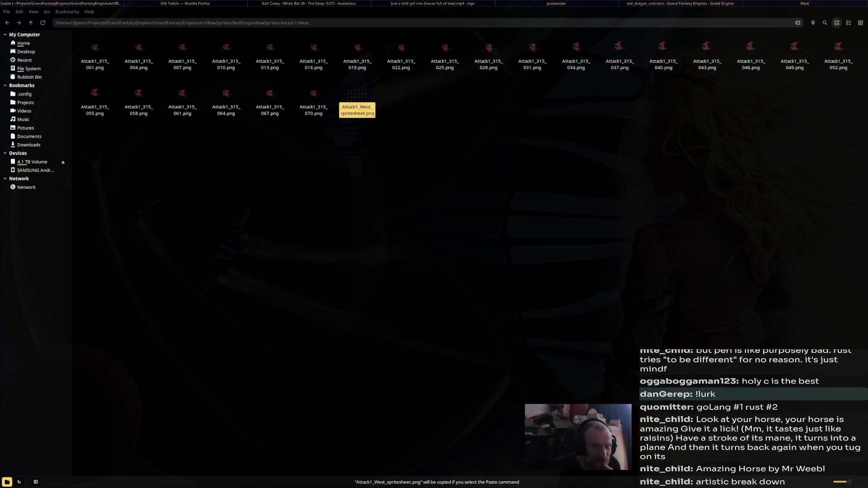
Go up to RedDragonRawSprites and enter the Attack2 East folder.
double_click(7, 22)
key(Right)
key(Return)
key(Right)
key(Return)
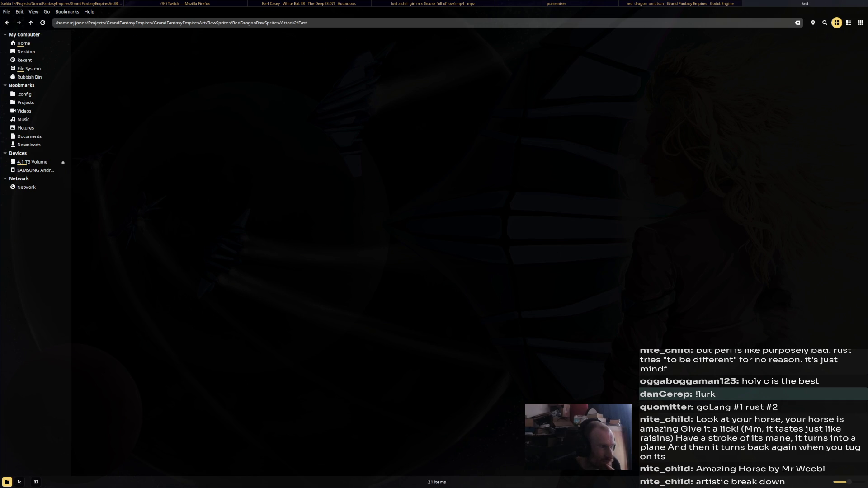
Copy the Attack2 East and North spritesheets from their direction folders.
right_click(189, 107)
key(Escape)
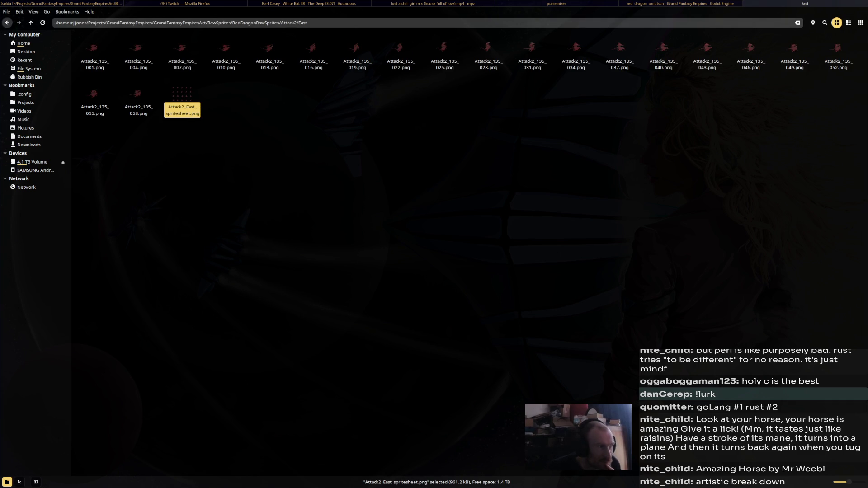
key(BackSpace)
key(Right)
key(Return)
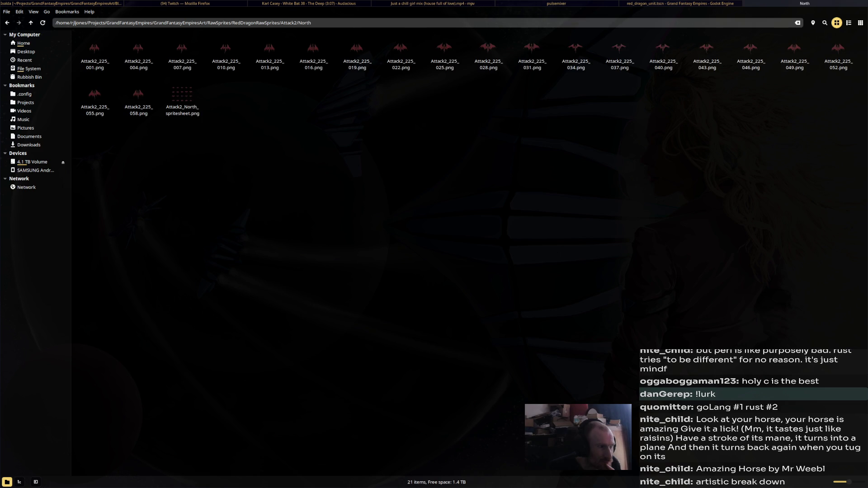
right_click(193, 116)
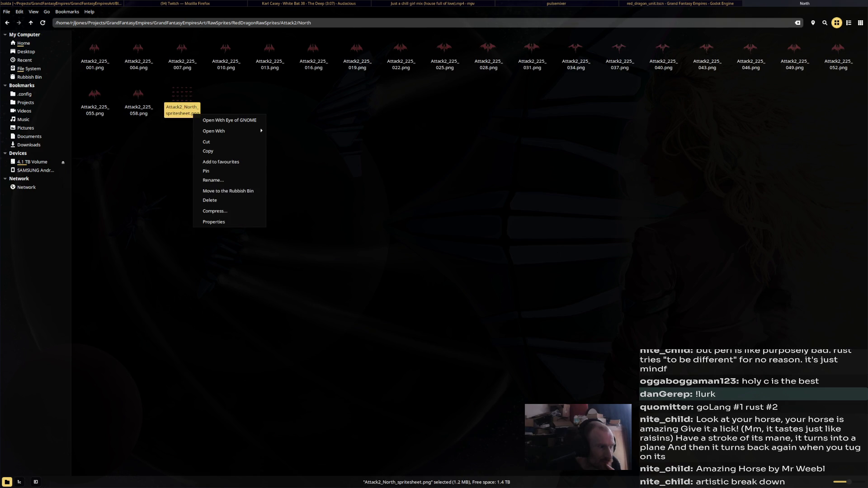
key(Up)
key(Up)
key(Up)
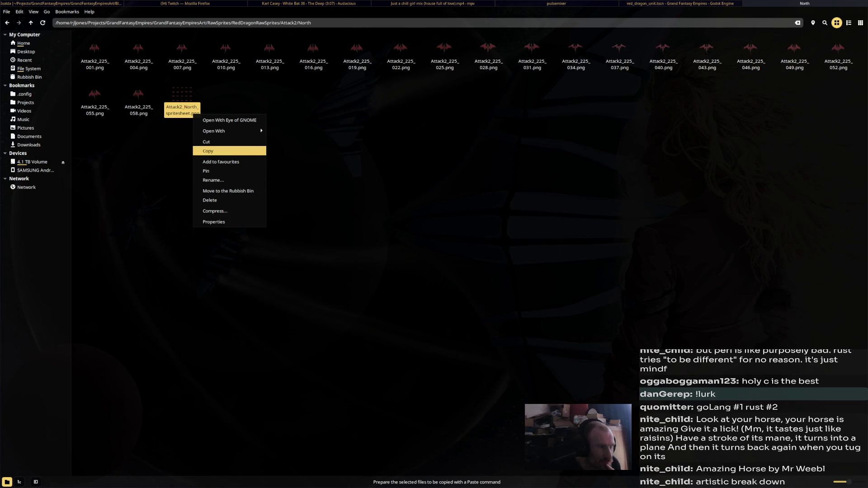
key(Return)
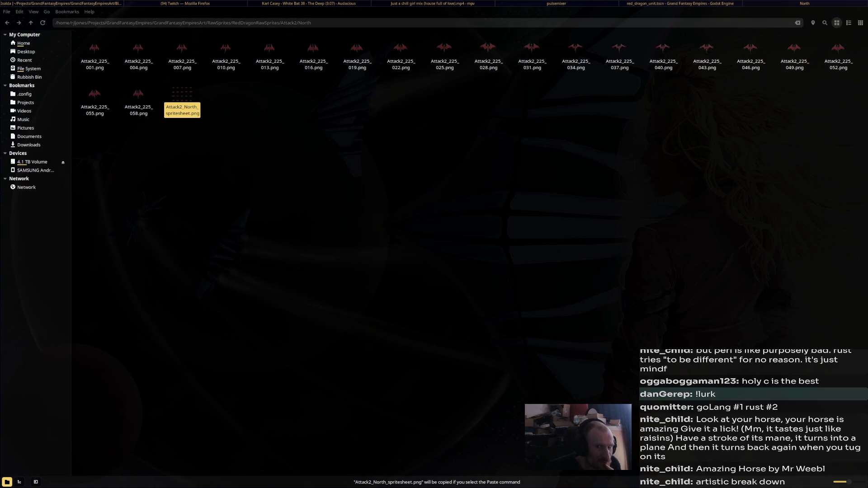
Select and copy the Attack2 NorthEast spritesheet with Ctrl+C.
key(alt+Up)
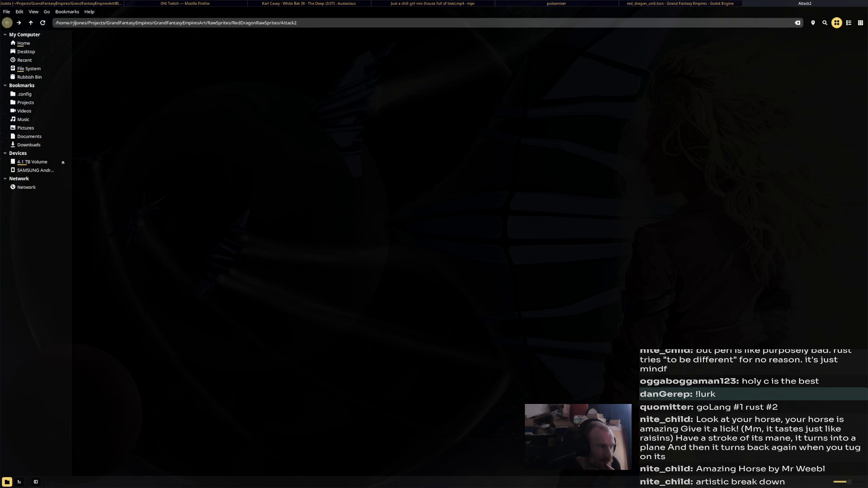
key(Right)
key(Return)
key(End)
key(Menu)
key(Down)
key(Down)
key(Down)
key(Up)
key(Up)
key(Escape)
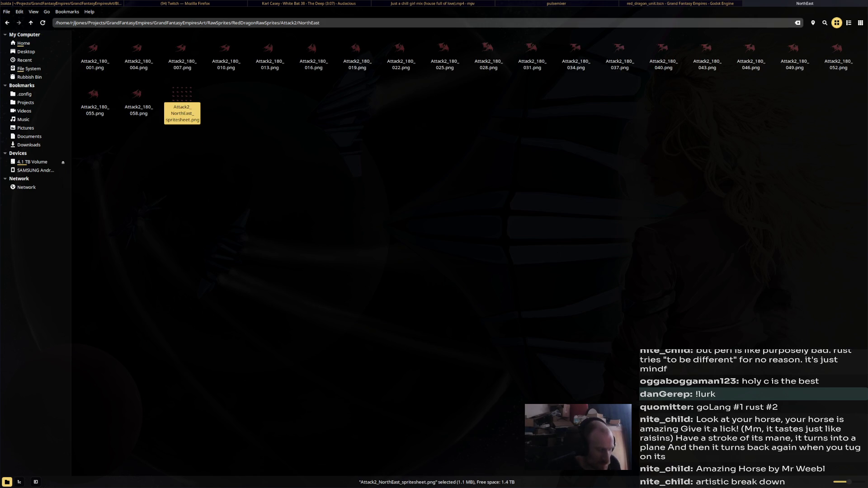
key(ctrl+c)
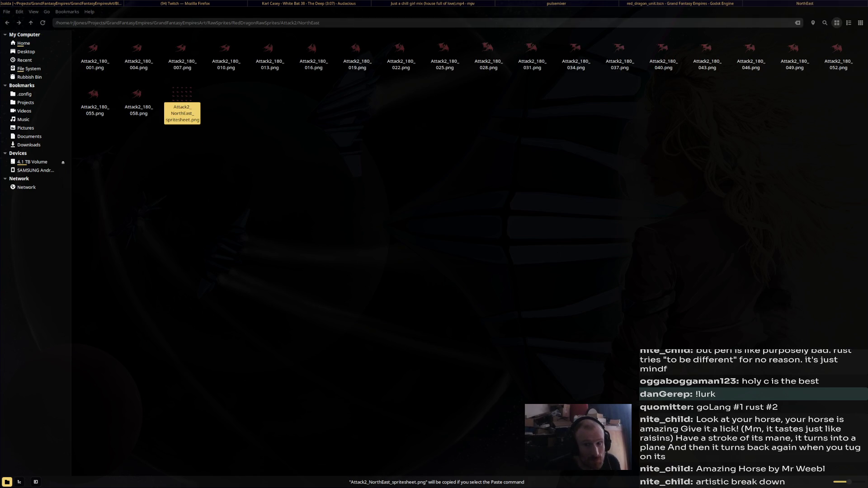
Select the Attack2 NorthWest, South and SouthEast spritesheets in turn.
key(BackSpace)
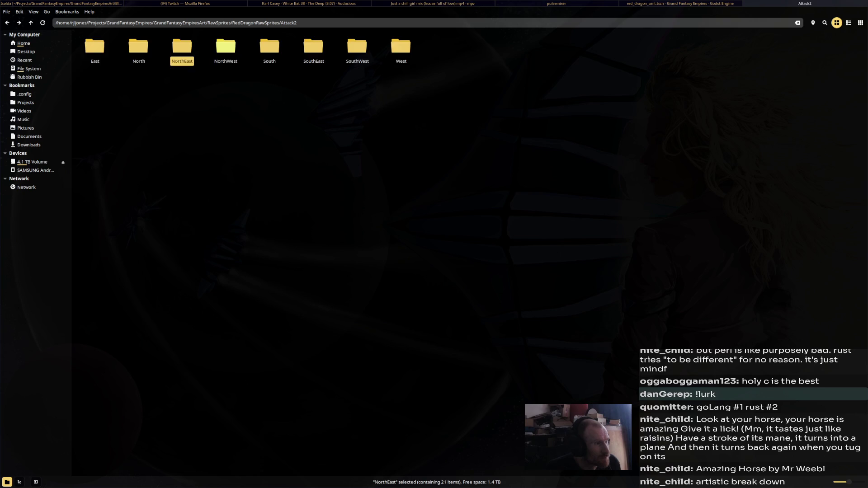
key(Right)
key(Return)
key(End)
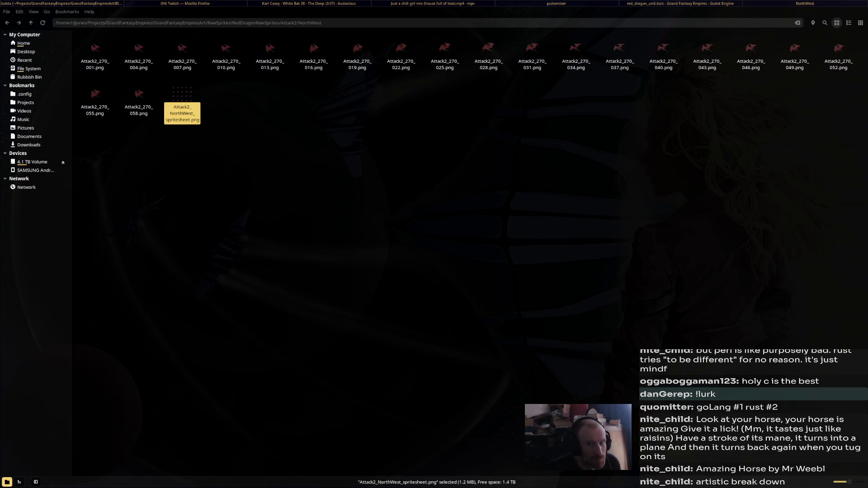
key(BackSpace)
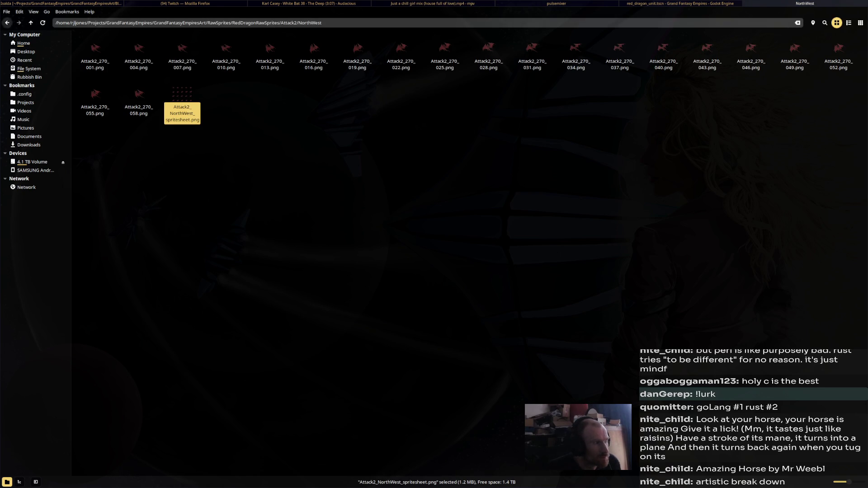
key(Right)
key(Return)
key(End)
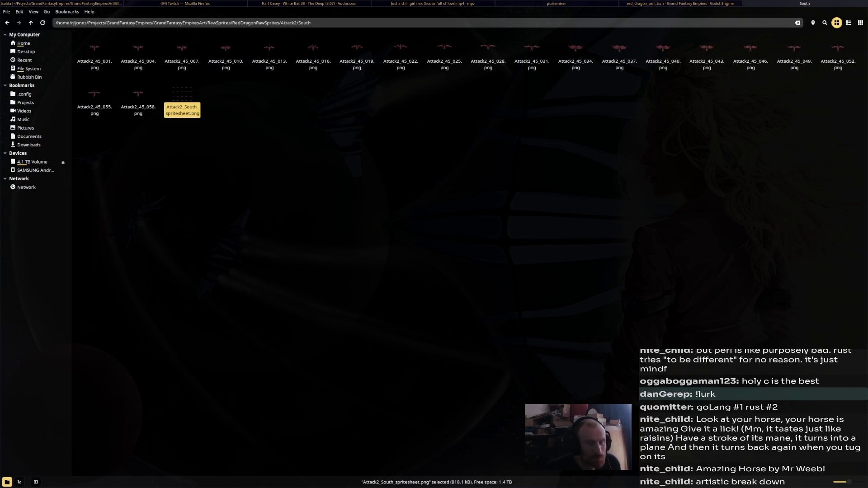
key(BackSpace)
key(Right)
key(Return)
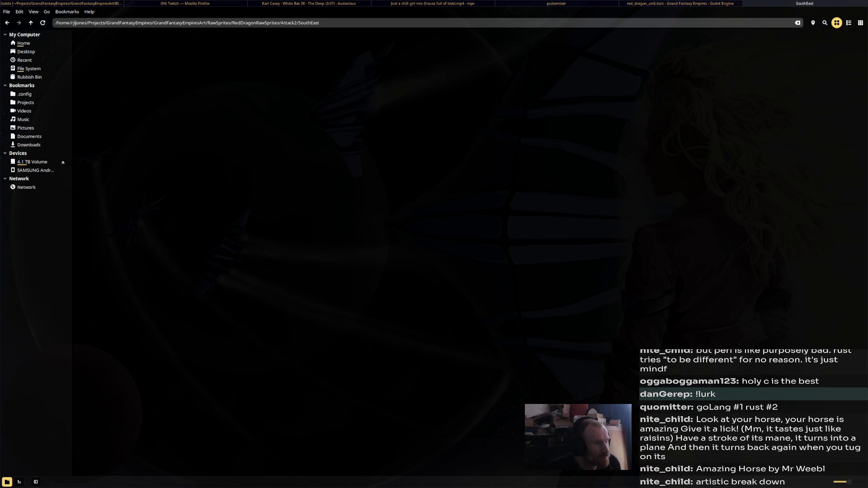
key(End)
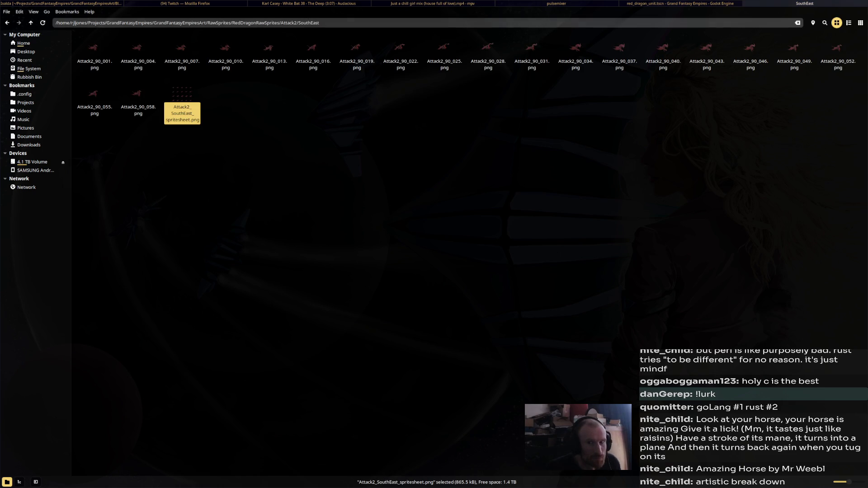
Copy the Attack2 SouthWest and West spritesheets, then return to RedDragonRawSprites.
key(BackSpace)
key(Right)
key(Return)
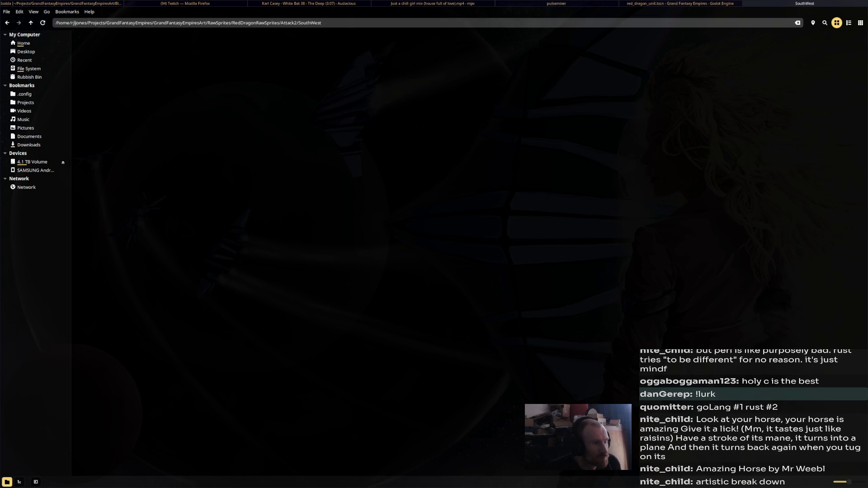
key(End)
key(ctrl+c)
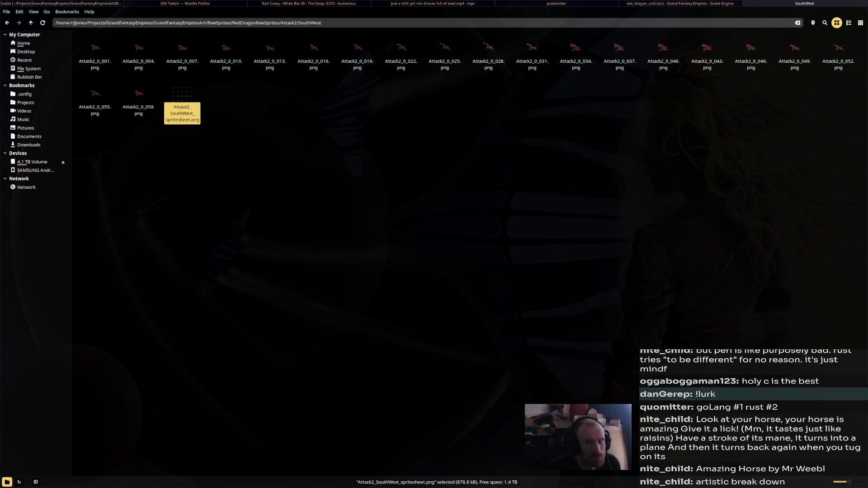
key(BackSpace)
key(Right)
key(Return)
key(End)
key(ctrl+c)
key(alt+Tab)
key(Escape)
key(BackSpace)
key(BackSpace)
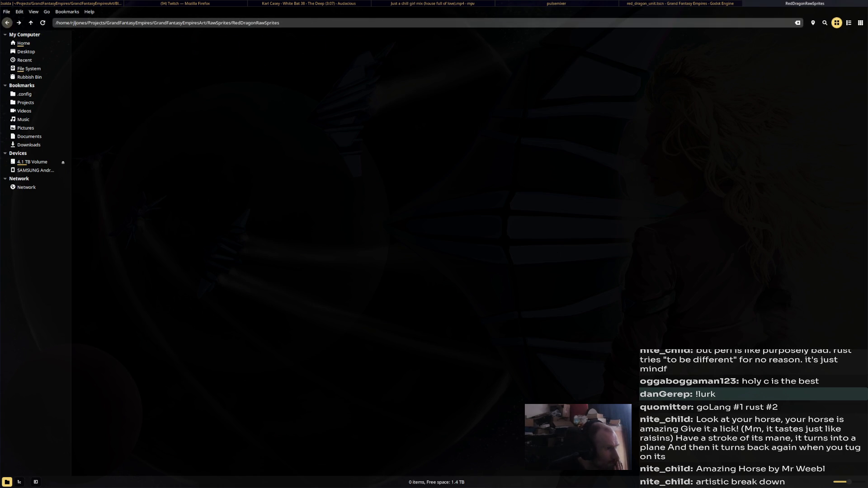
Enter the Death folder and copy Death_East_spritesheet.png.
key(Right)
key(Return)
key(Right)
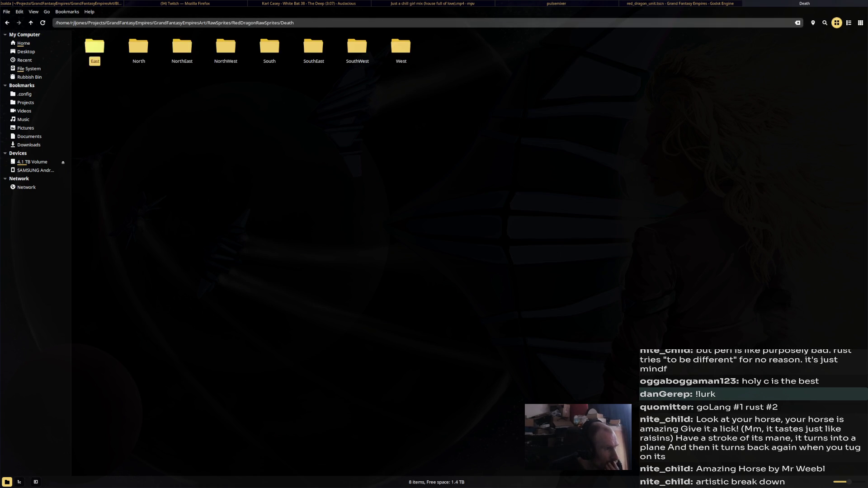
key(Return)
key(End)
key(alt+Tab)
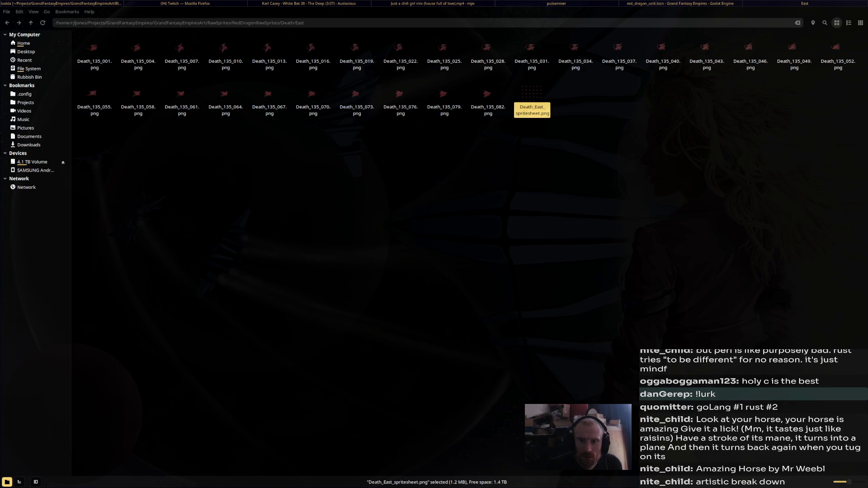
key(alt+Tab)
key(ctrl+c)
key(alt+Tab)
key(alt+Tab)
key(BackSpace)
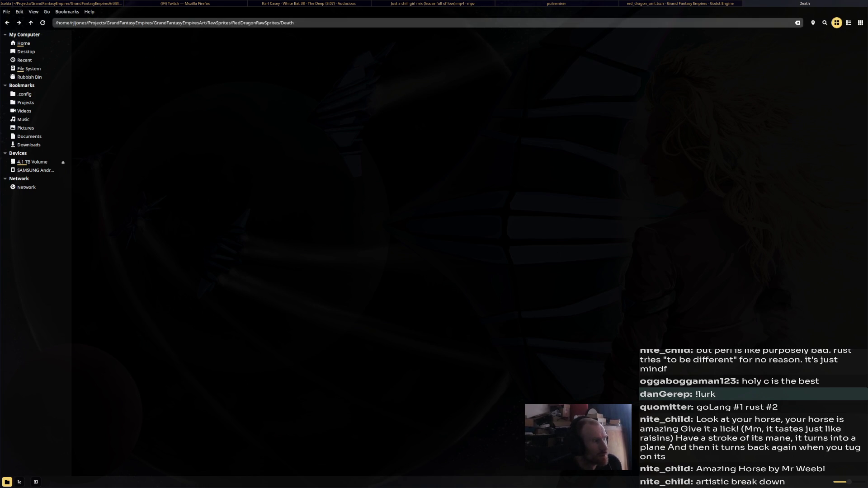
Copy the Death North and NorthEast spritesheets from their direction folders.
key(Right)
key(Return)
key(End)
key(ctrl+c)
key(alt+Tab)
key(alt+Tab)
key(BackSpace)
key(Right)
key(Return)
key(ctrl+c)
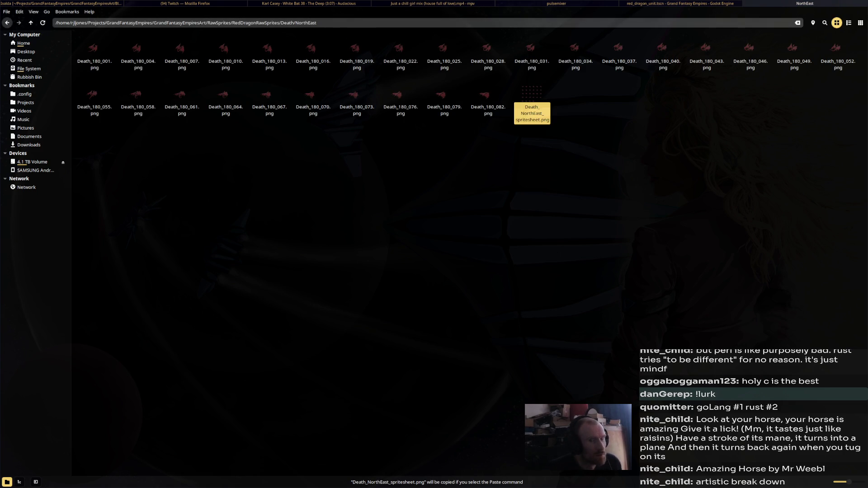
Select the Death NorthWest, South and SouthEast spritesheets in turn.
key(BackSpace)
key(Right)
key(Return)
key(End)
click(836, 22)
key(BackSpace)
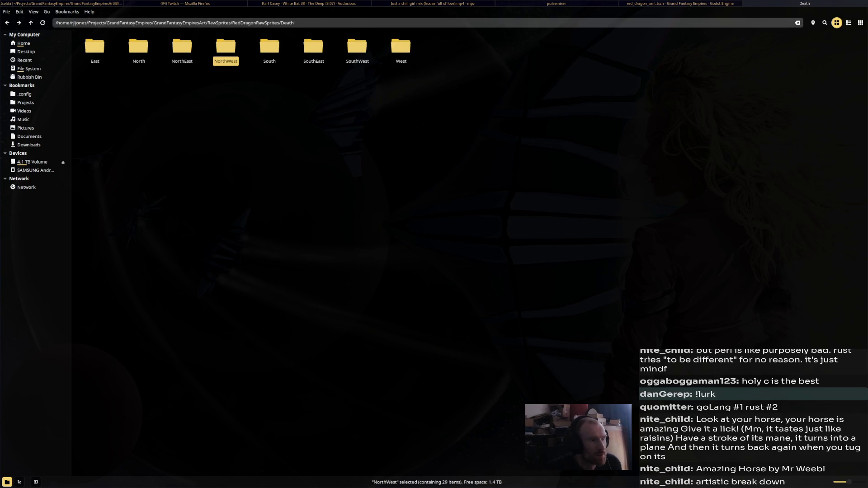
key(Return)
key(End)
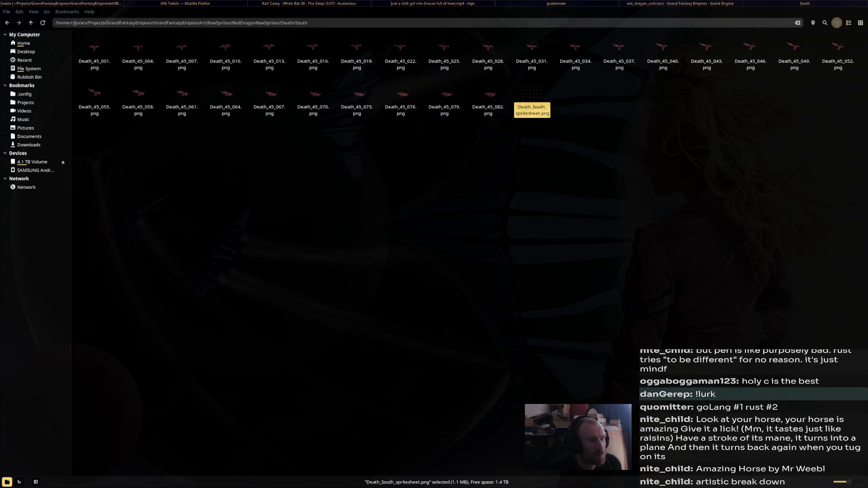
key(BackSpace)
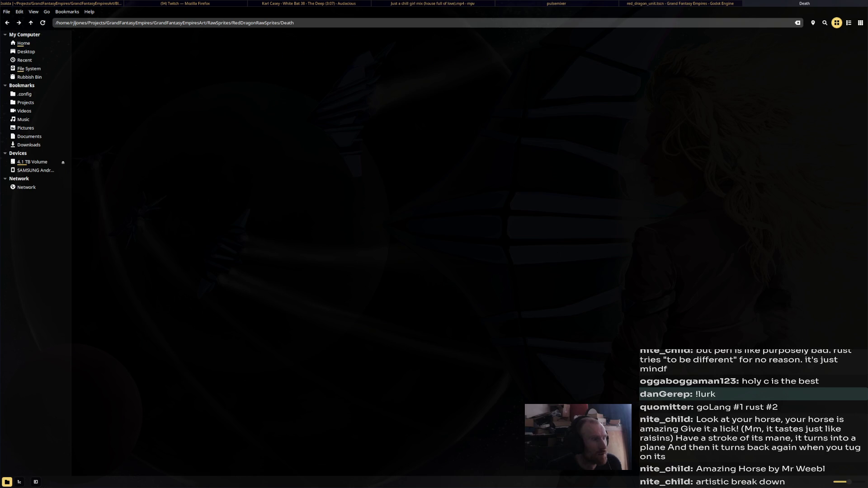
key(Right)
key(Return)
key(End)
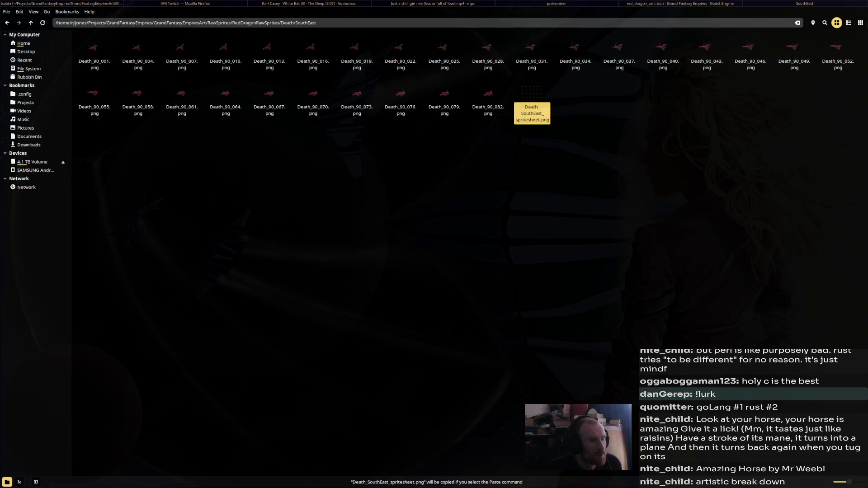
Handle the Death SouthWest and West spritesheets, copying West, then enter the Firebreath folder.
key(BackSpace)
key(Right)
key(Return)
key(End)
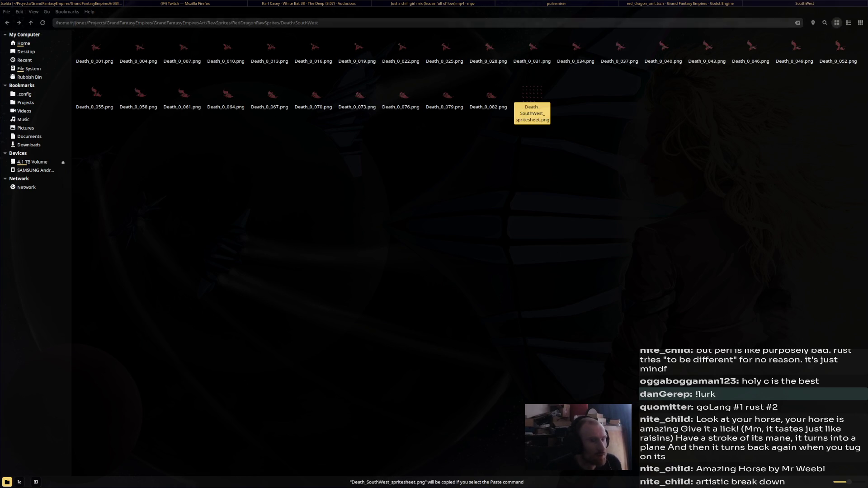
key(BackSpace)
key(Right)
key(Return)
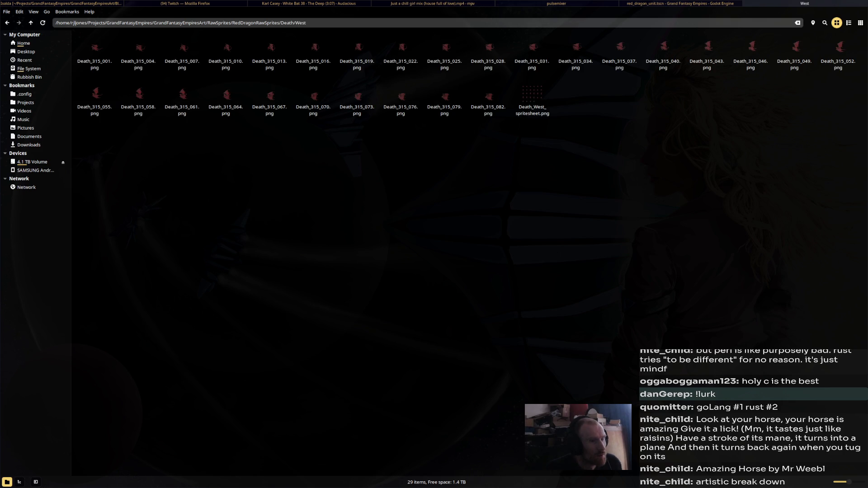
key(End)
key(ctrl+c)
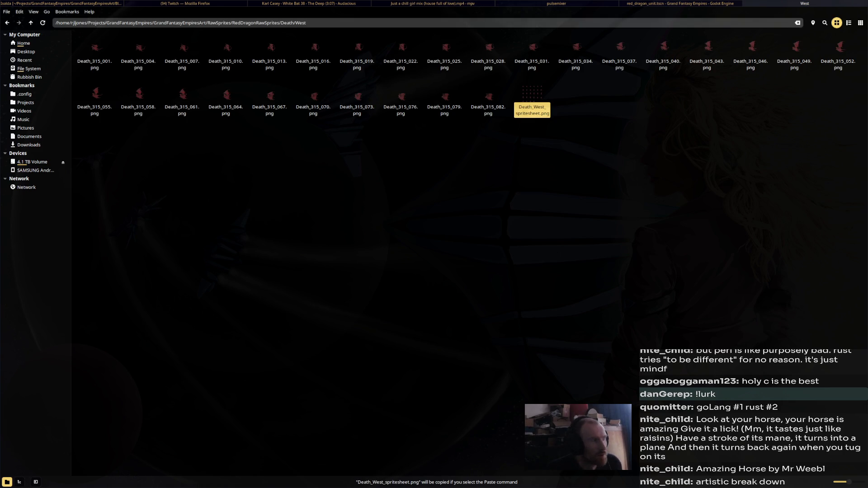
key(BackSpace)
key(BackSpace)
key(Return)
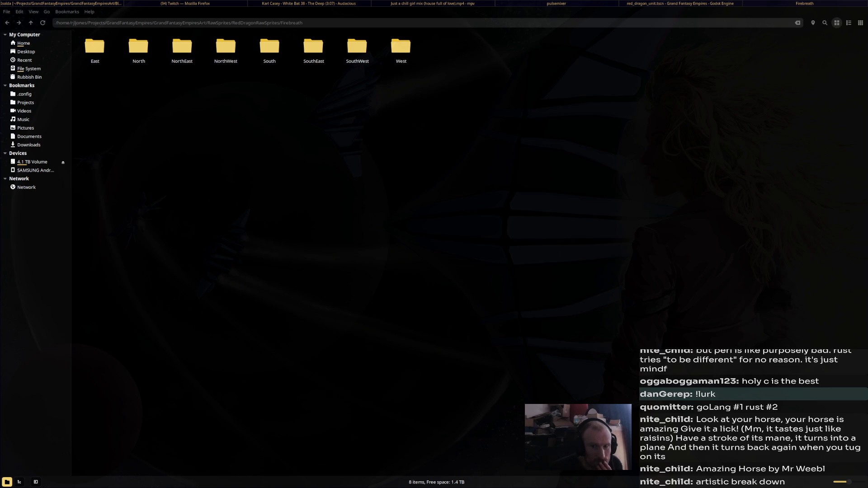
Copy the Firebreath East and North spritesheets from their direction folders.
key(alt+Tab)
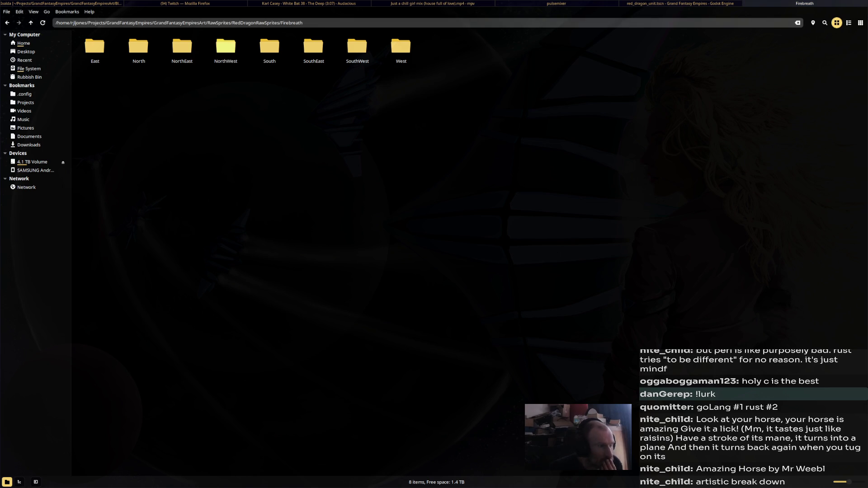
key(Down)
key(Return)
key(End)
key(BackSpace)
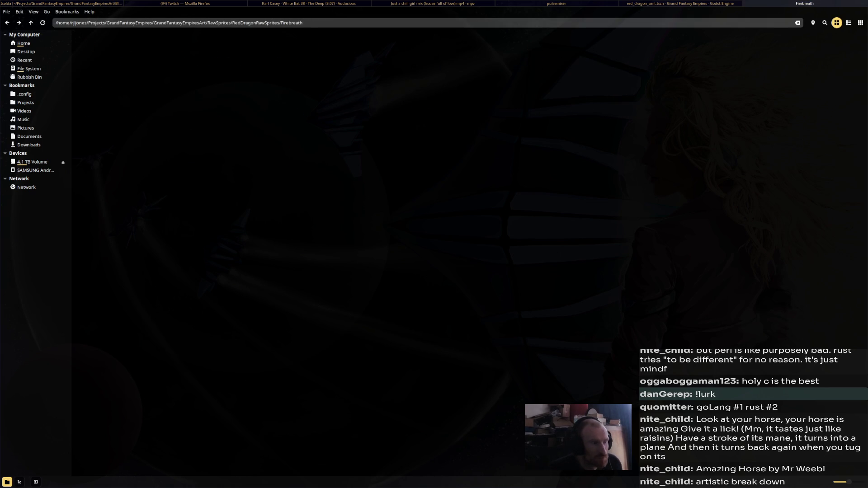
key(Return)
key(End)
key(alt+Tab)
key(alt+Tab)
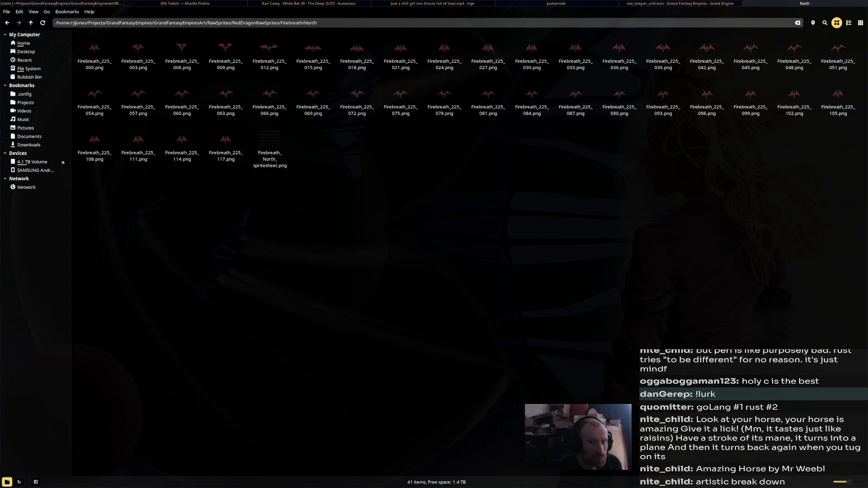
key(BackSpace)
Copy the Firebreath NorthEast and NorthWest spritesheets.
key(Right)
key(Return)
key(End)
key(alt+Tab)
key(alt+Tab)
key(BackSpace)
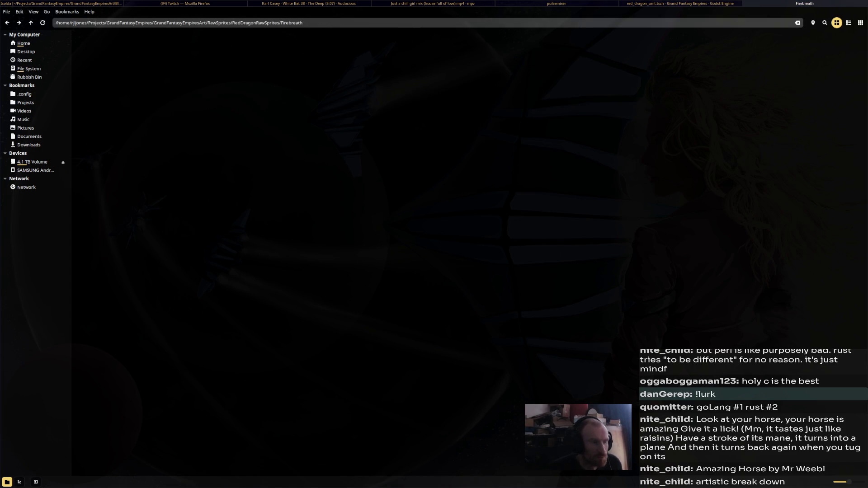
key(Right)
key(Return)
key(End)
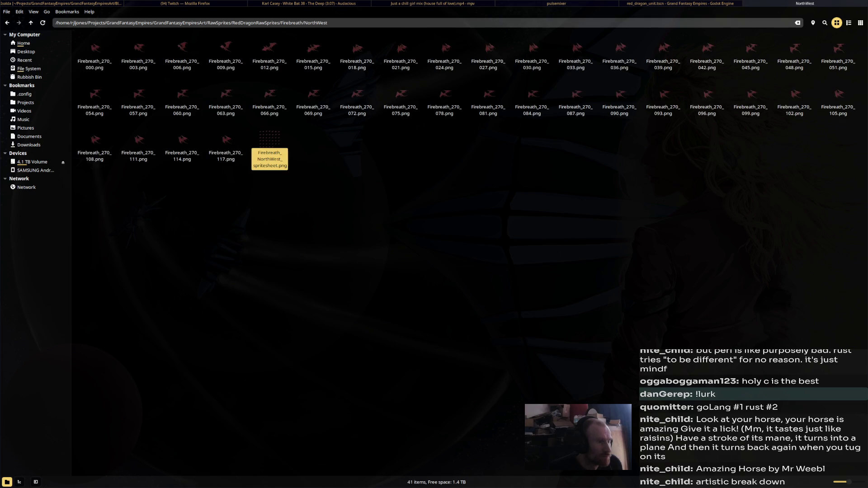
key(alt+Tab)
key(alt+Tab)
key(BackSpace)
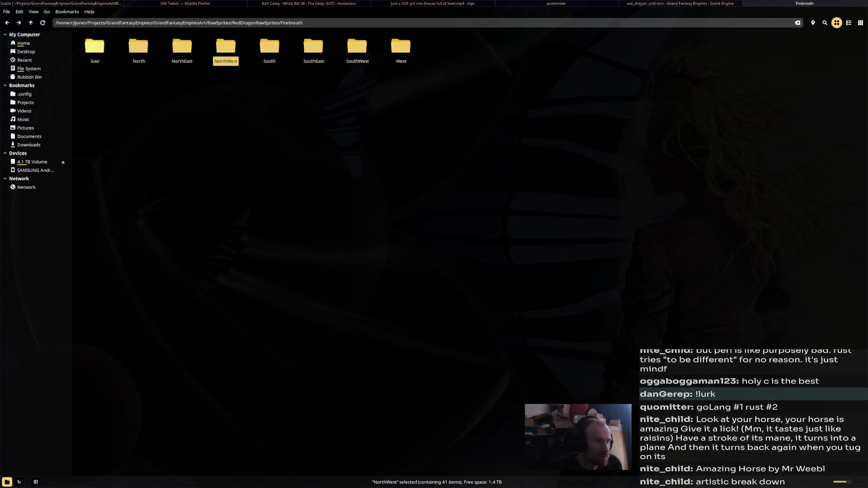
Copy the Firebreath South and SouthEast spritesheets.
key(Right)
key(Return)
key(End)
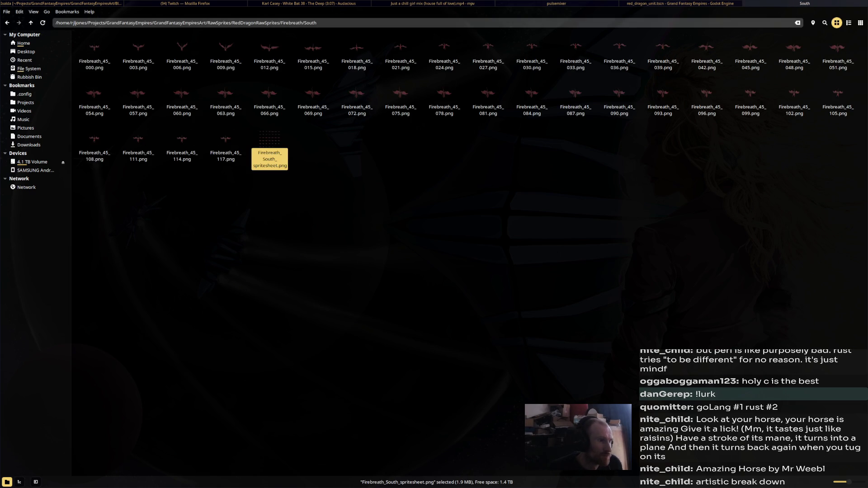
key(BackSpace)
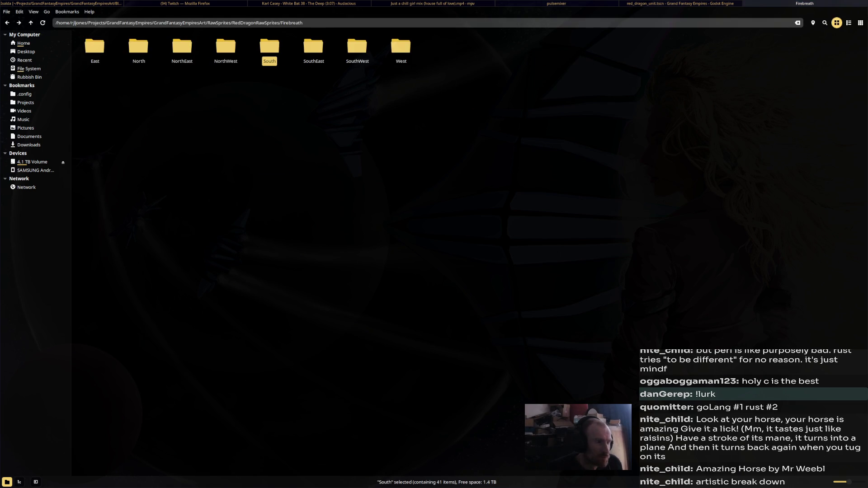
key(Return)
key(End)
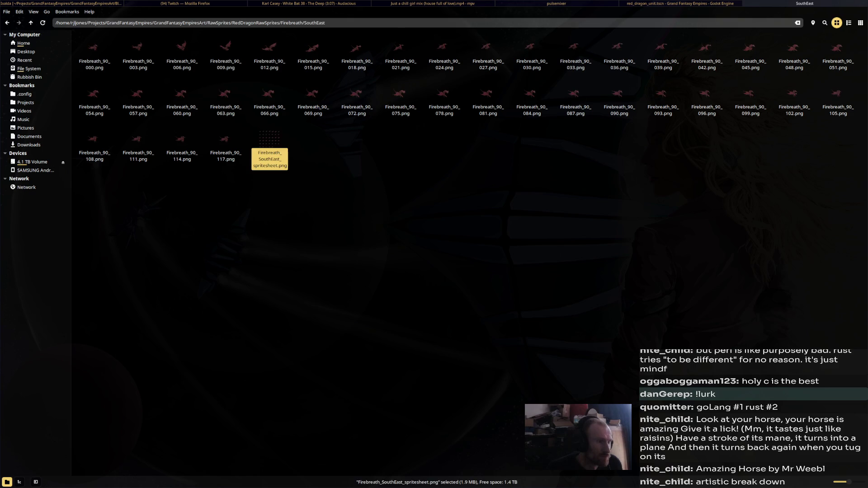
key(BackSpace)
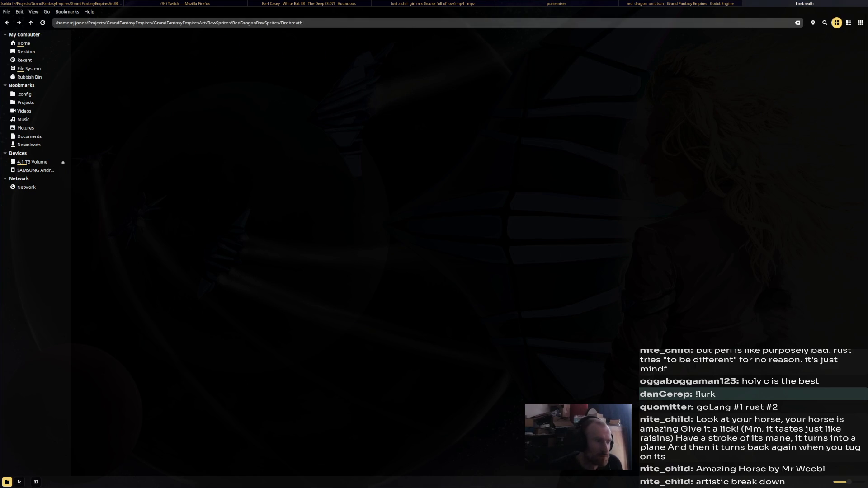
Copy the Firebreath SouthWest and West spritesheets, then move on to the FlyDown folder.
key(Right)
key(Return)
key(End)
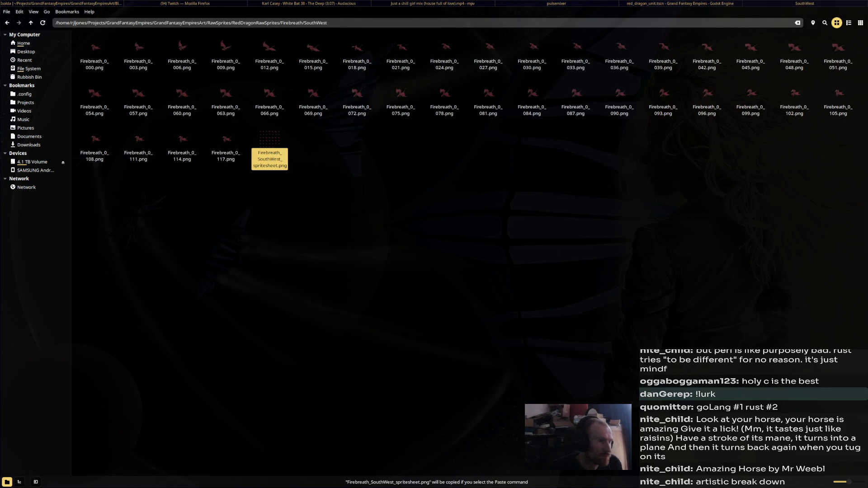
key(BackSpace)
key(Right)
key(Return)
key(End)
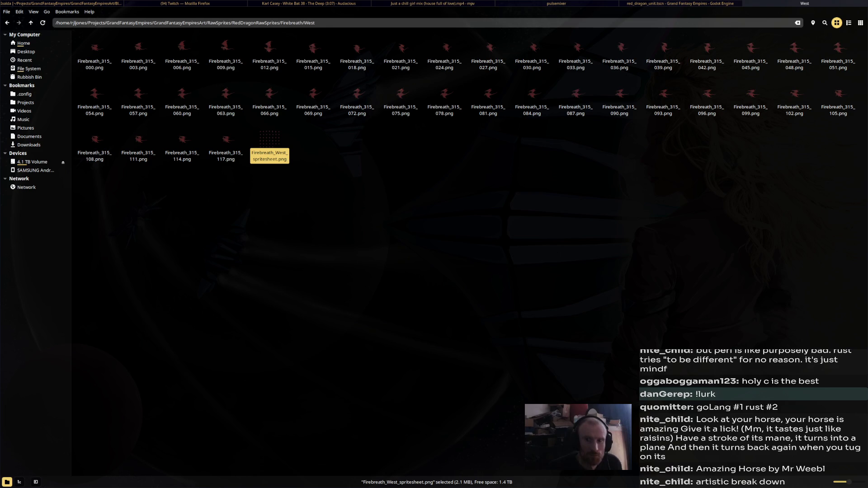
key(BackSpace)
key(BackSpace)
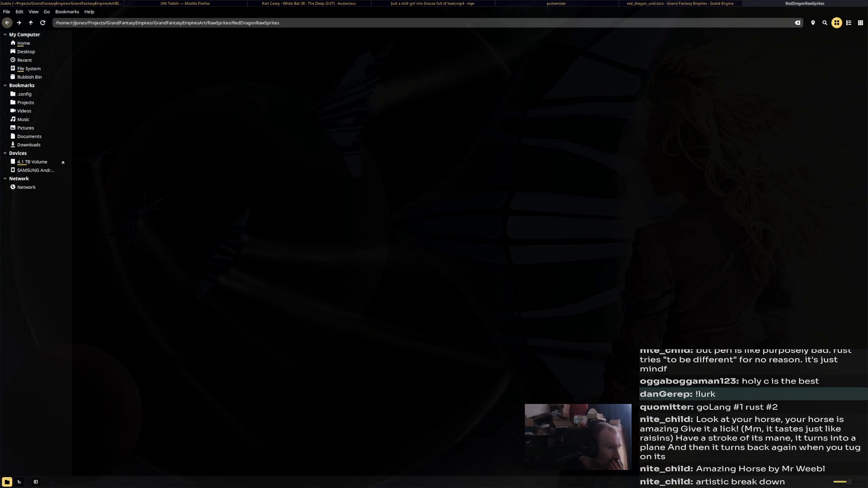
key(Right)
key(Return)
Copy the FlyDown East and North spritesheets from their direction folders.
key(Right)
key(Return)
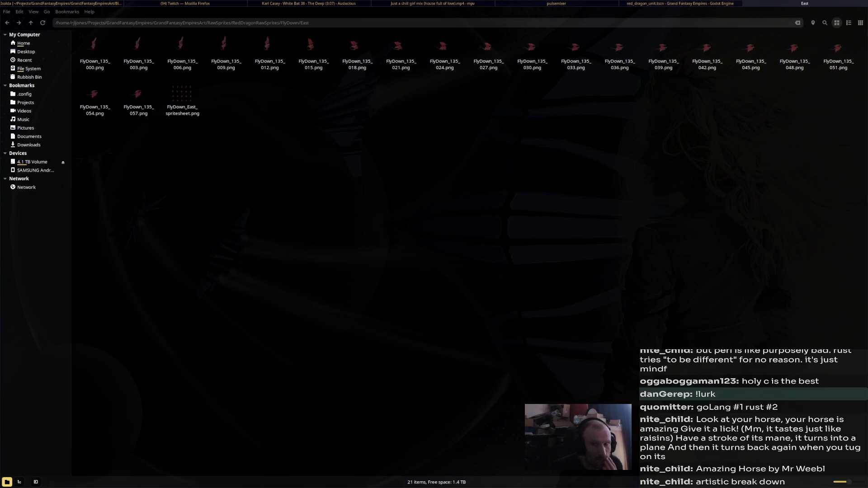
key(End)
key(ctrl+c)
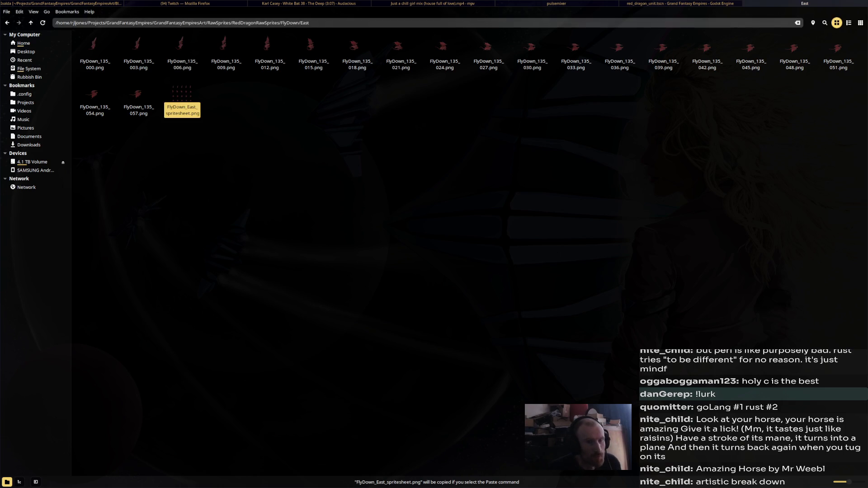
key(BackSpace)
key(Right)
key(Return)
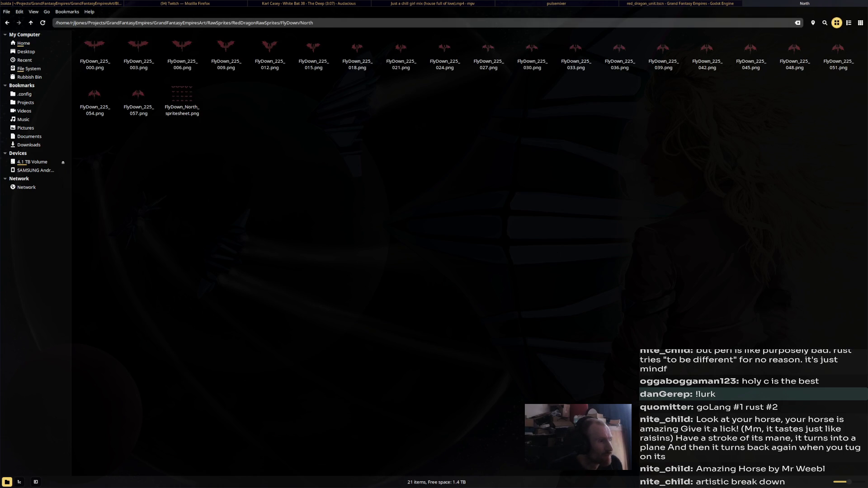
key(End)
key(ctrl+c)
key(BackSpace)
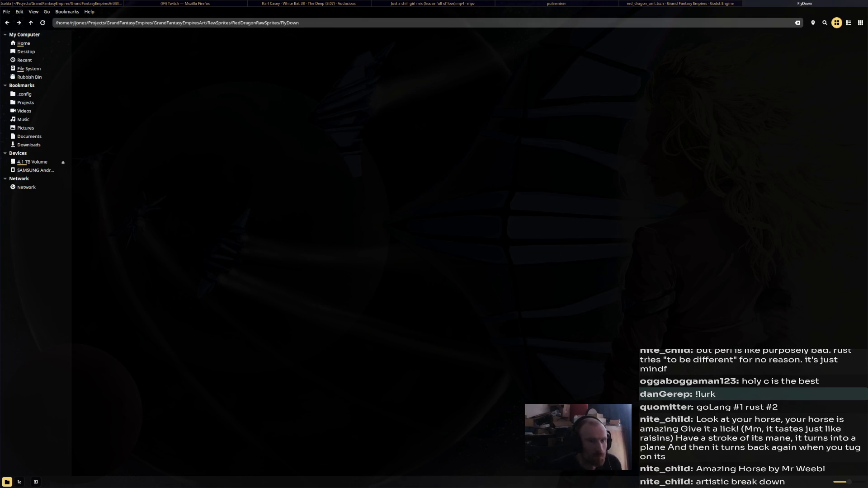
Copy the FlyDown NorthEast and NorthWest spritesheets.
key(Right)
key(Return)
key(End)
key(BackSpace)
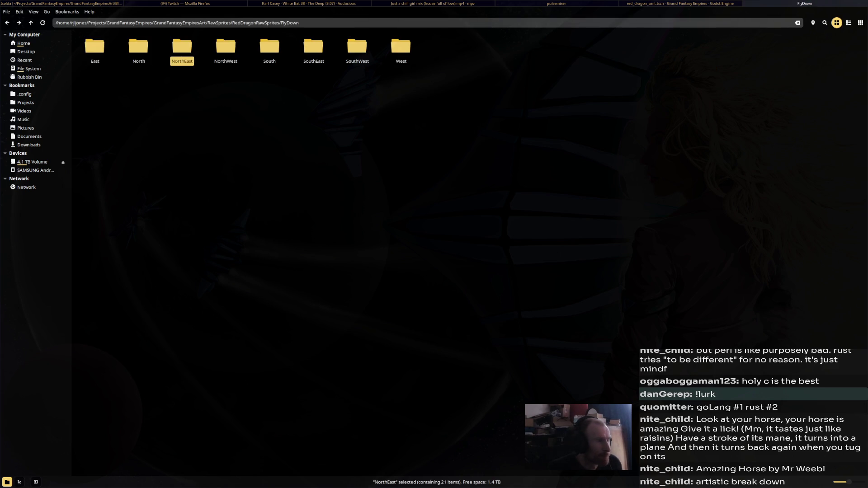
key(Right)
key(Return)
key(End)
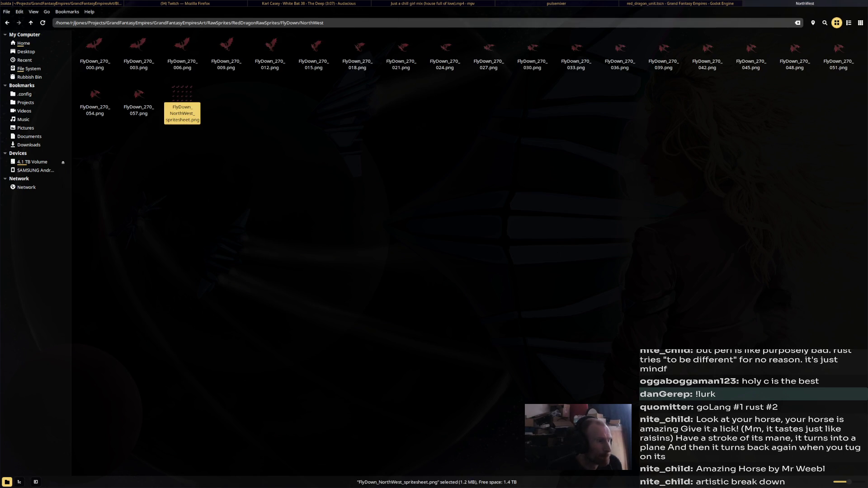
key(BackSpace)
Copy the FlyDown South and SouthEast spritesheets.
key(Right)
key(Return)
key(End)
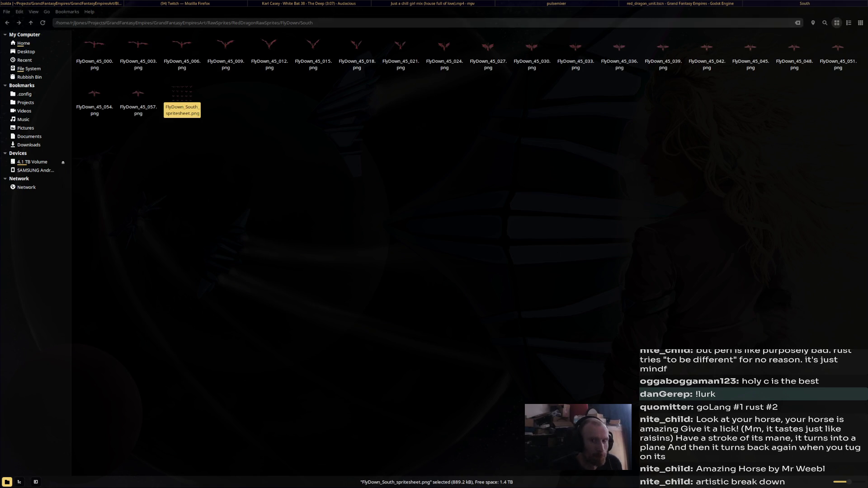
key(BackSpace)
key(Right)
key(Return)
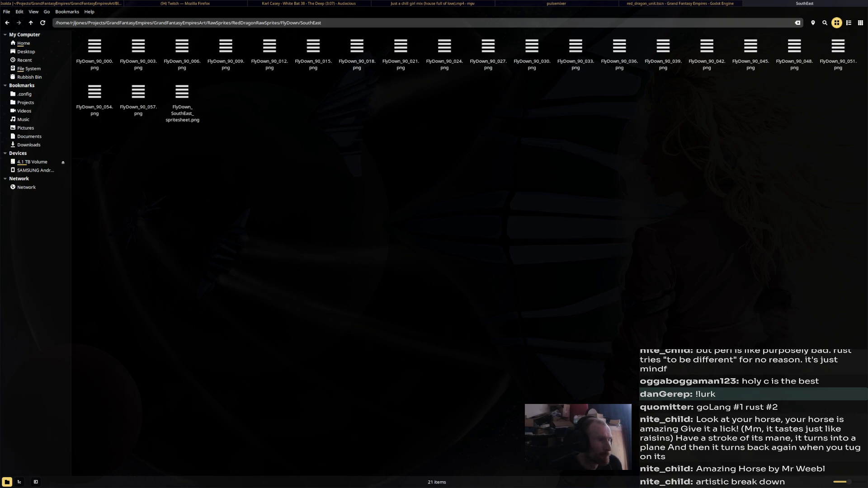
key(End)
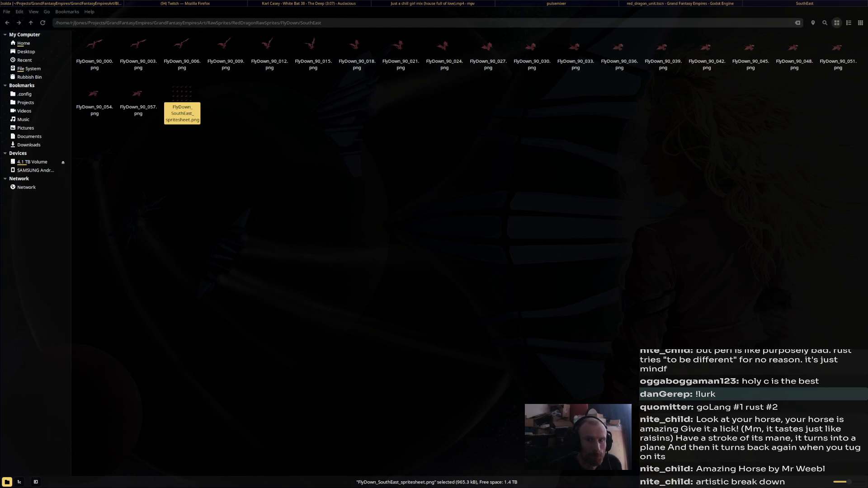
key(BackSpace)
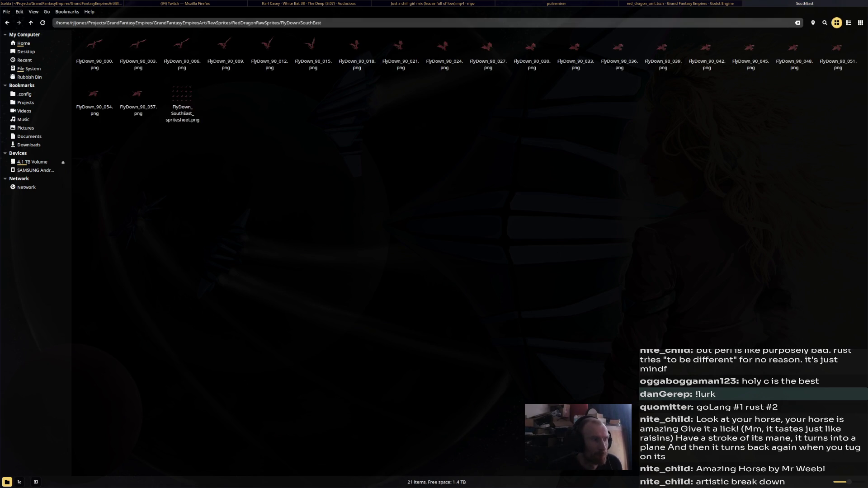
Copy the FlyDown SouthWest and West spritesheets, then go up to RedDragonRawSprites and move to FlyUp.
key(Right)
key(Return)
key(End)
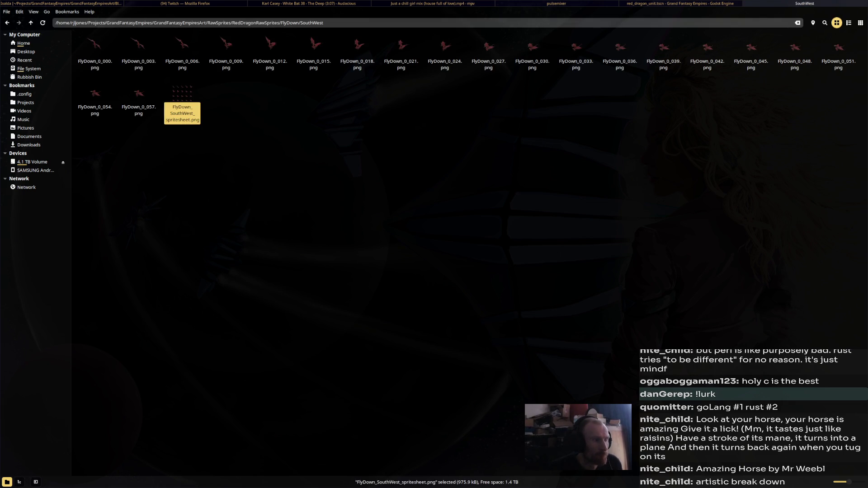
key(BackSpace)
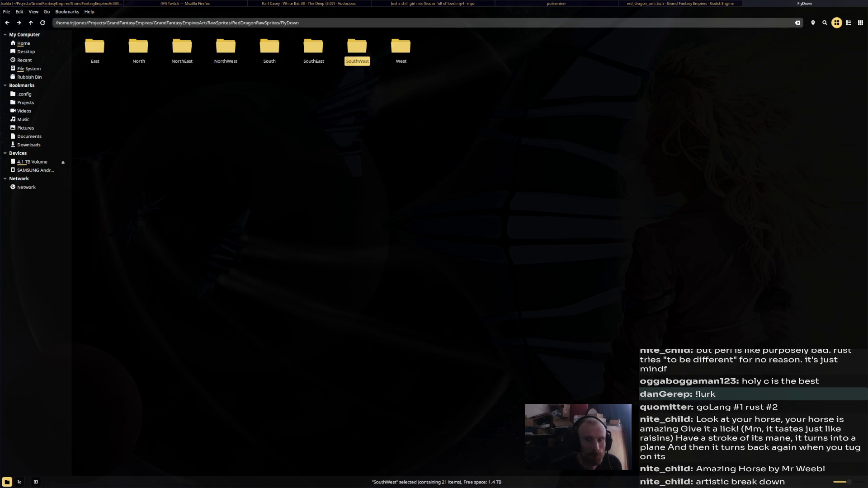
key(Right)
key(Return)
key(End)
key(BackSpace)
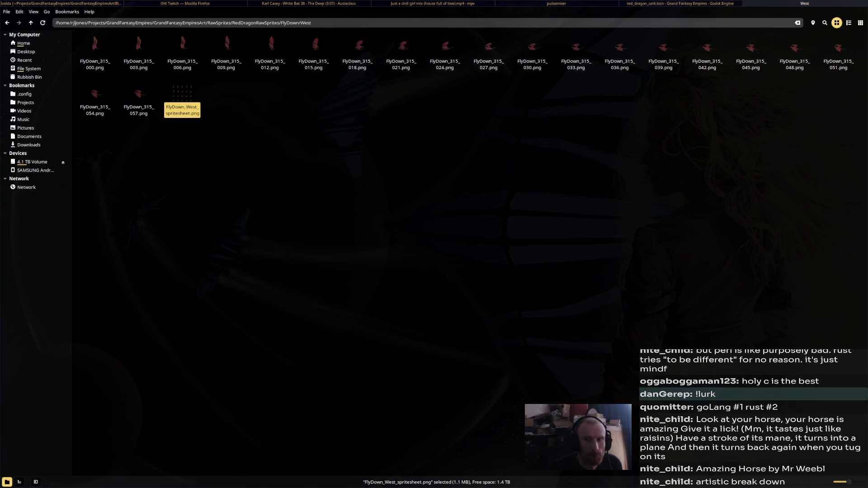
key(BackSpace)
key(Right)
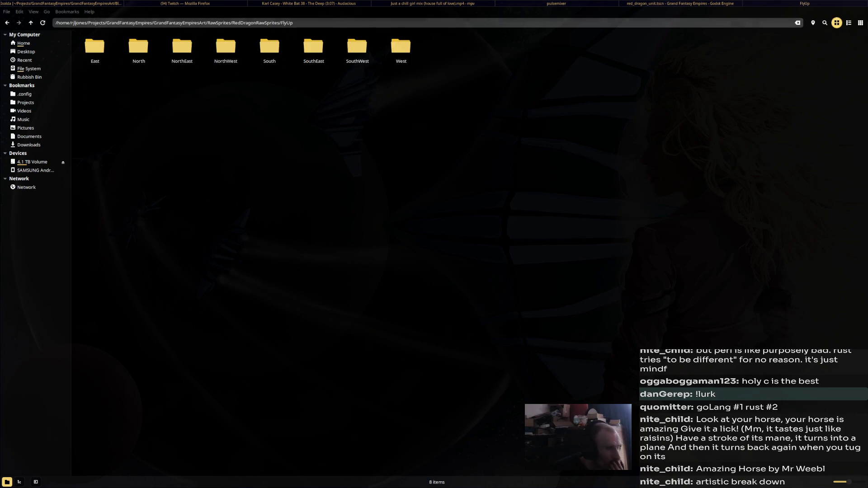
Copy the FlyUp East spritesheet from its direction folder.
key(Return)
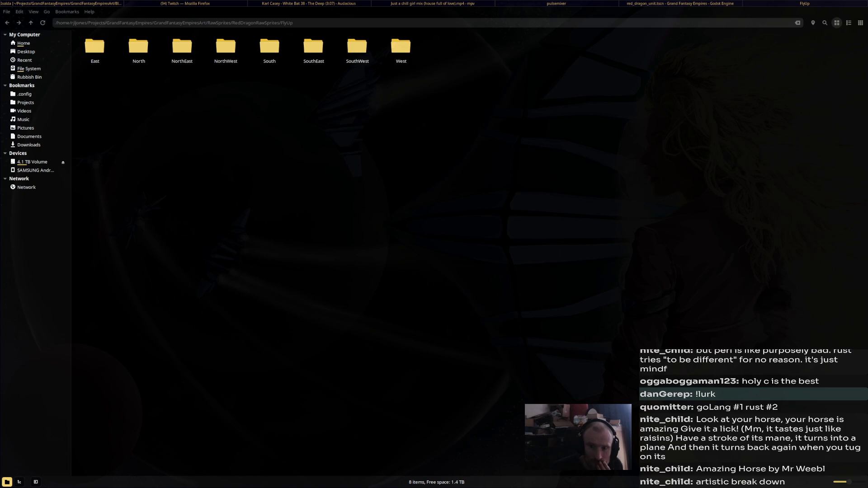
key(alt+Tab)
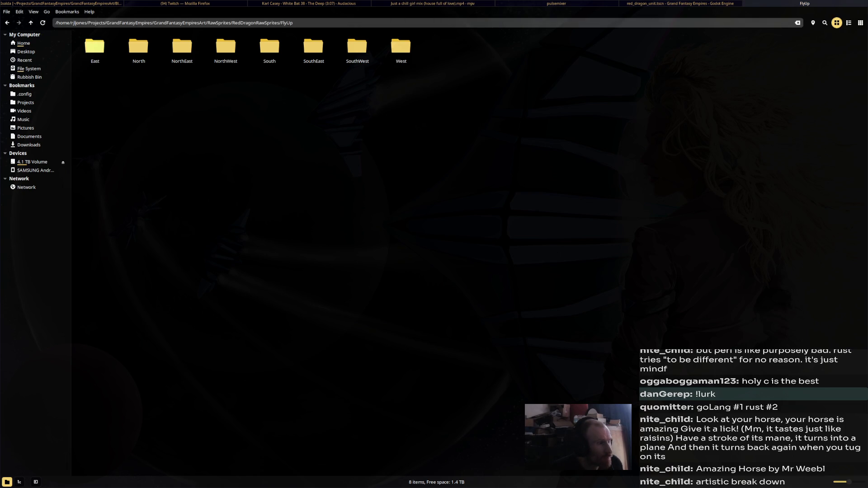
key(Return)
key(End)
key(alt+Tab)
key(alt+Tab)
key(BackSpace)
Copy the FlyUp North and NorthEast spritesheets.
key(Right)
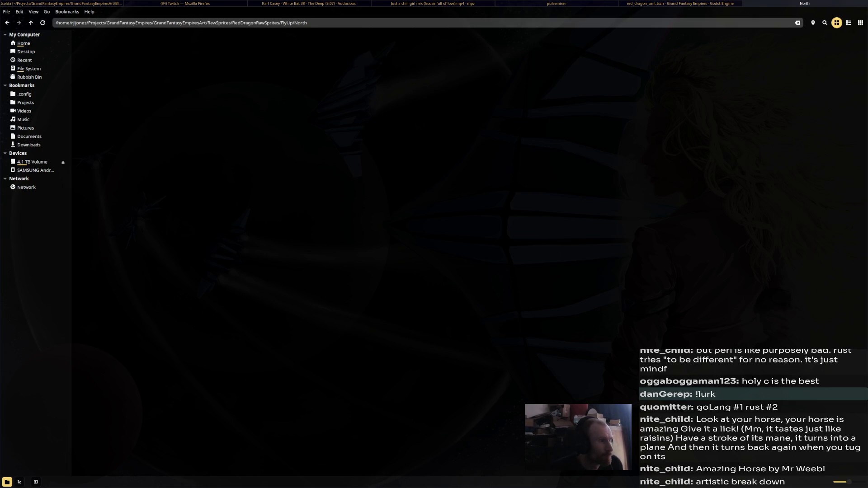
key(Return)
key(End)
key(alt+Tab)
key(alt+Tab)
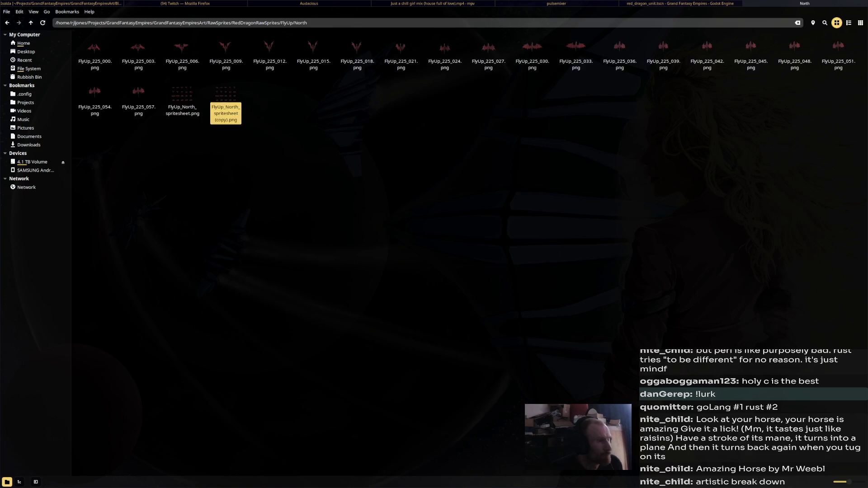
key(BackSpace)
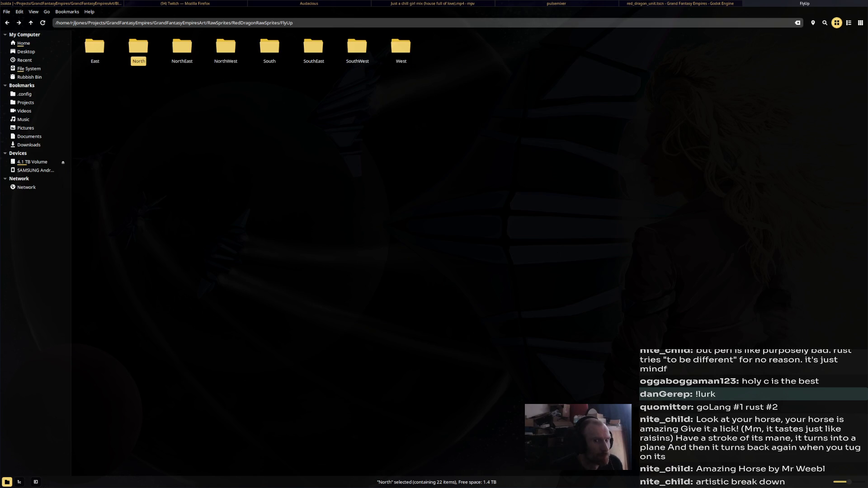
key(alt+Tab)
key(alt+Tab)
key(Right)
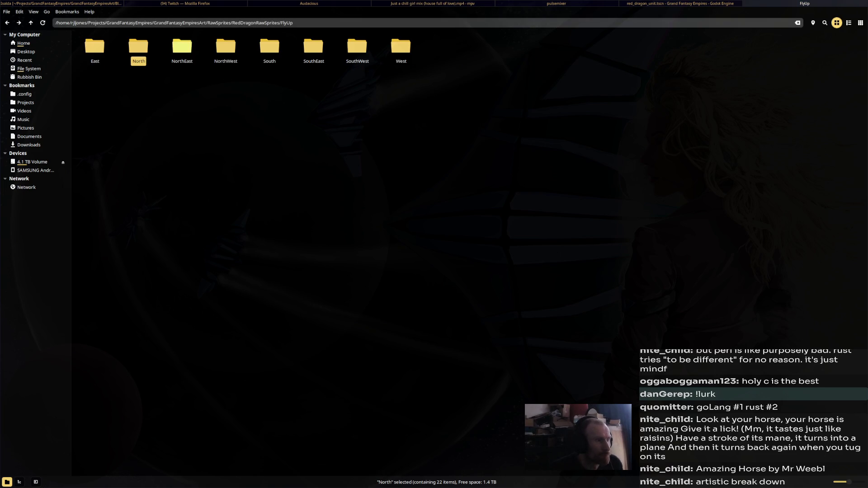
key(Return)
key(End)
key(alt+Tab)
key(alt+Tab)
key(BackSpace)
Copy the FlyUp NorthWest and South spritesheets.
key(Right)
key(Return)
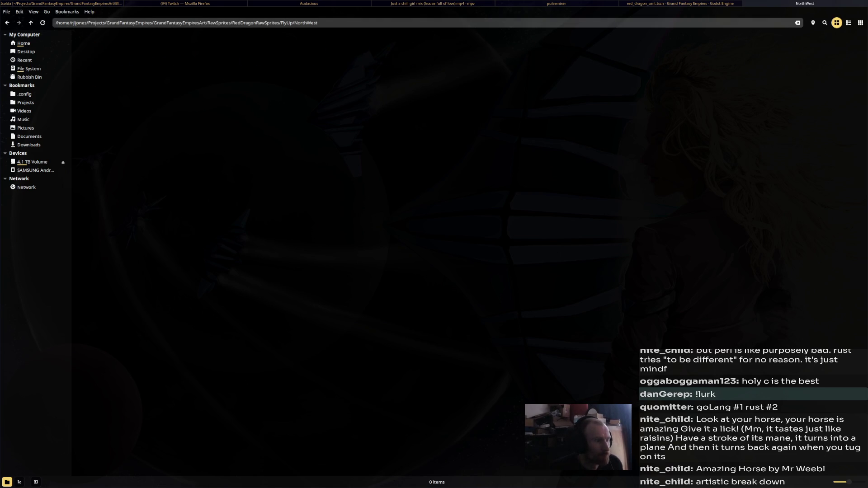
key(End)
key(alt+Tab)
key(alt+Tab)
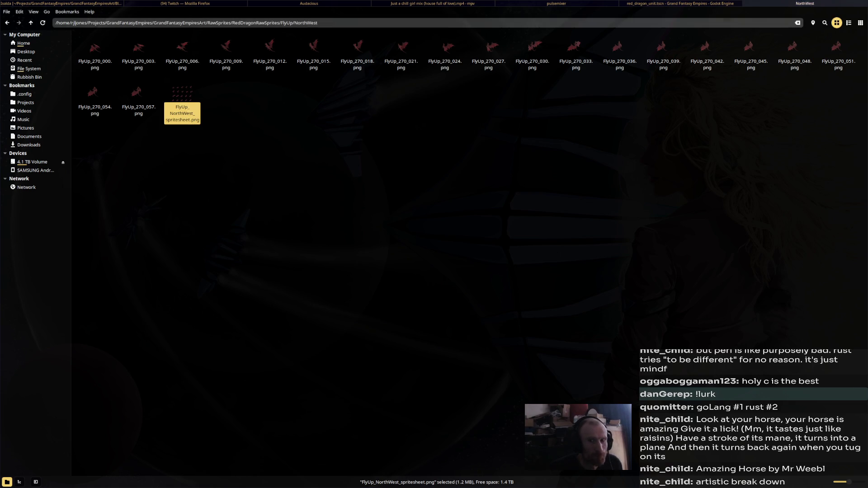
key(BackSpace)
key(Right)
key(Return)
key(End)
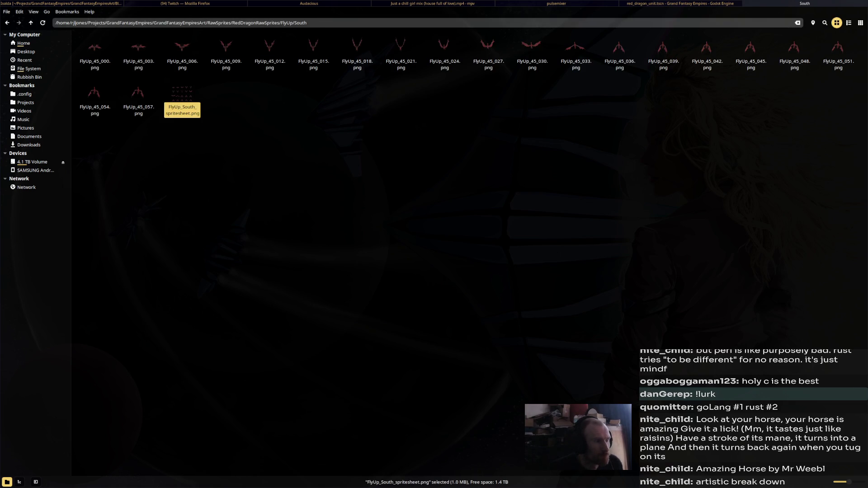
key(alt+Tab)
key(alt+Tab)
key(BackSpace)
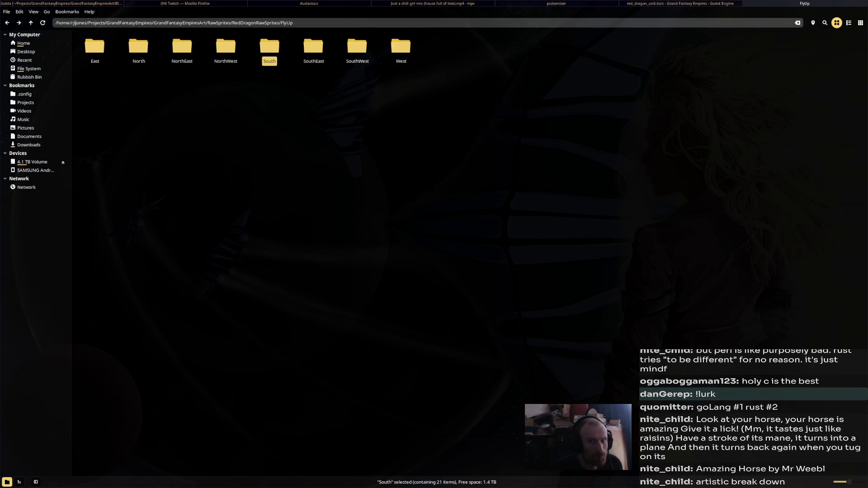
Copy the FlyUp SouthEast and SouthWest spritesheets.
key(Right)
key(Return)
key(End)
key(ctrl+c)
key(alt+Tab)
key(alt+Tab)
key(BackSpace)
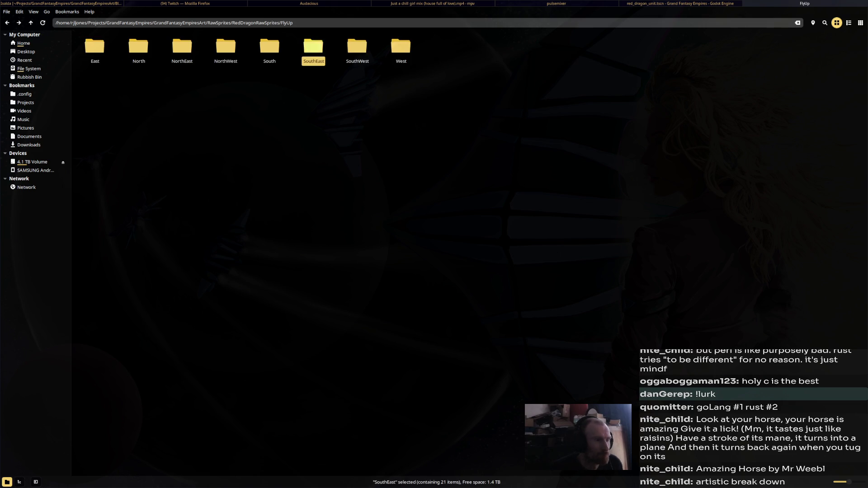
key(Right)
key(Return)
key(End)
key(ctrl+c)
key(alt+Tab)
key(alt+Tab)
key(BackSpace)
Copy the FlyUp West spritesheet, then go up to RedDragonRawSprites and into the Idle East folder.
key(Right)
key(Return)
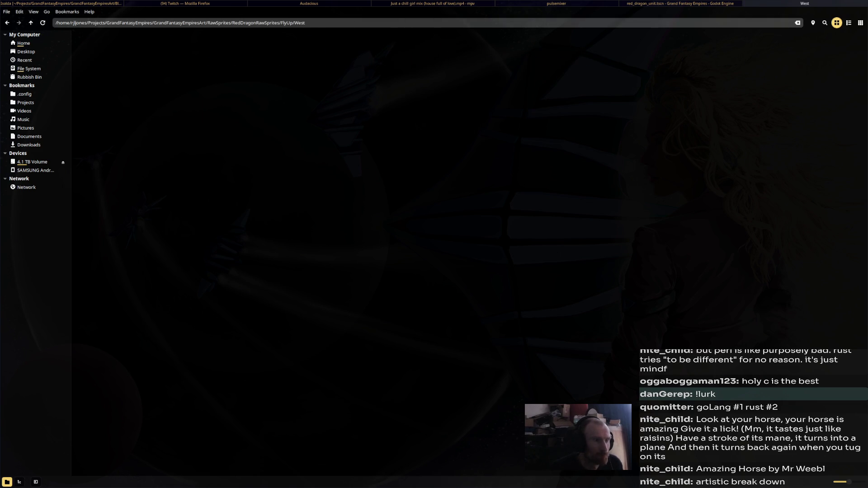
key(End)
key(ctrl+c)
key(alt+Tab)
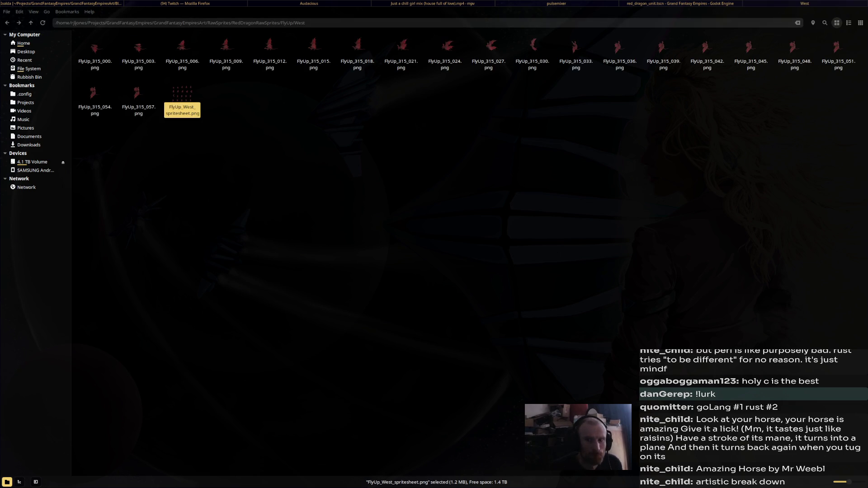
key(alt+Tab)
key(BackSpace)
key(BackSpace)
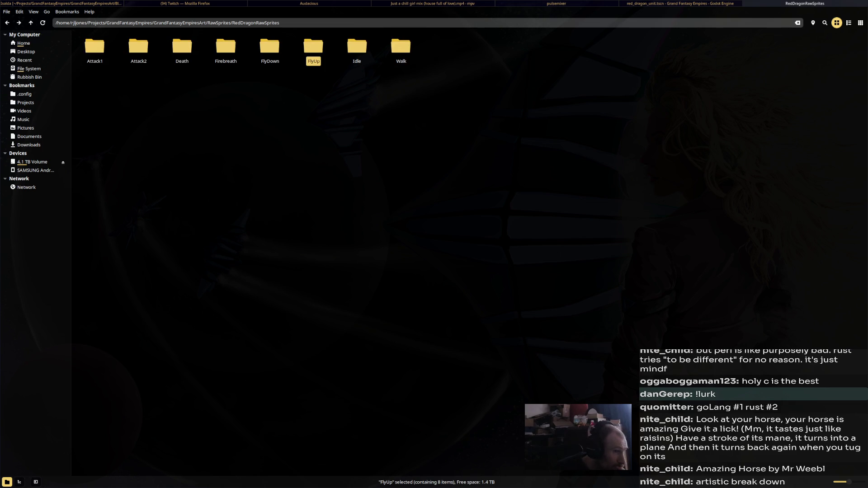
key(Right)
key(Return)
key(Return)
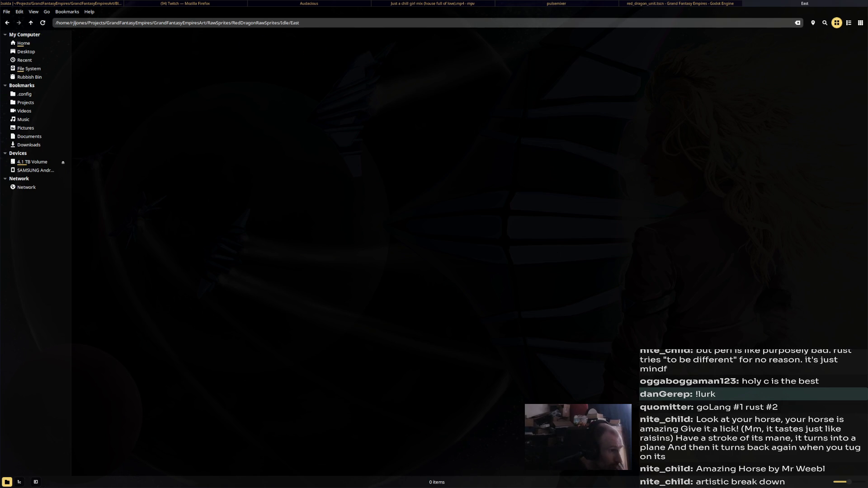
Copy the Idle_East spritesheet, hop to Godot and back, then go up to the Idle folder.
key(End)
key(ctrl+c)
key(alt+Tab)
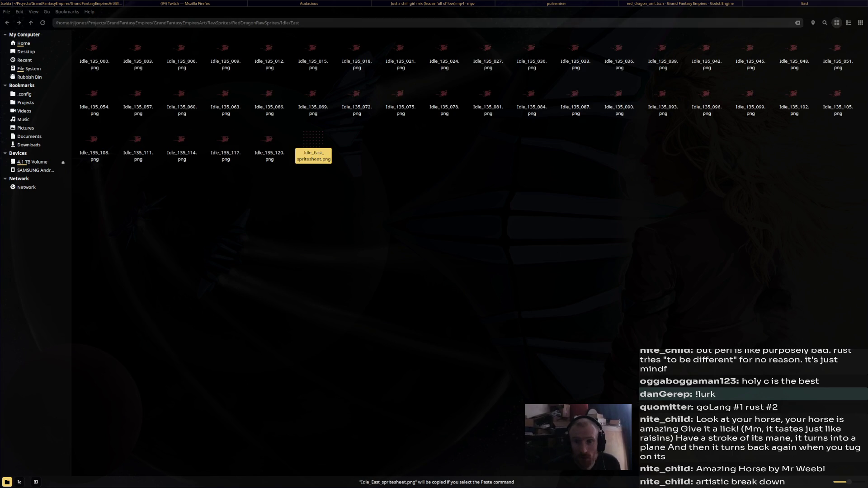
key(alt+Tab)
key(Left)
key(Right)
key(alt+Tab)
key(alt+Tab)
key(BackSpace)
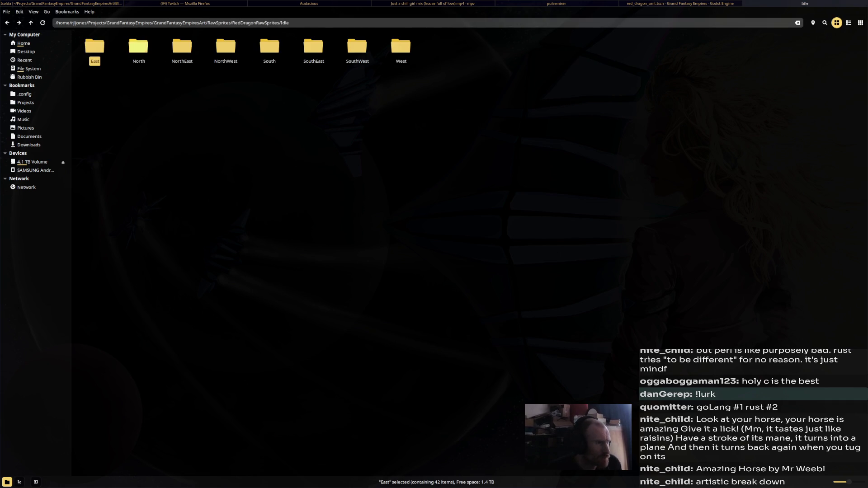
Select the Idle North, NorthEast and NorthWest spritesheets in turn, copying NorthWest.
key(Right)
key(Return)
key(End)
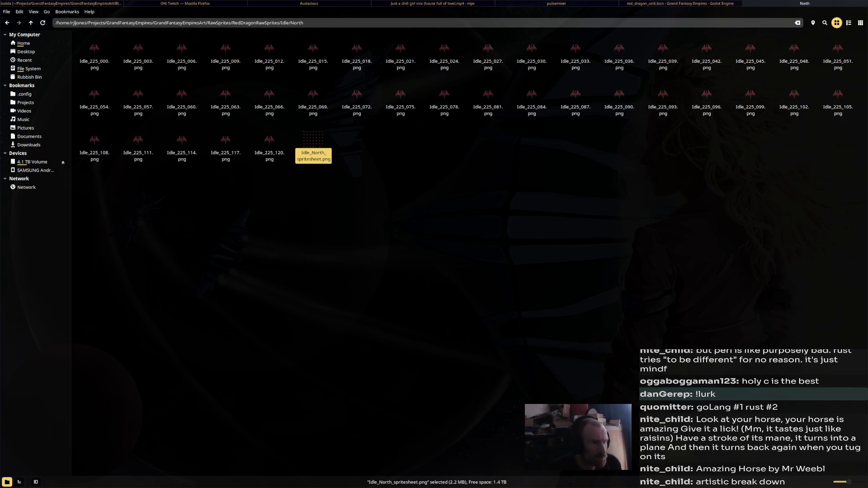
key(BackSpace)
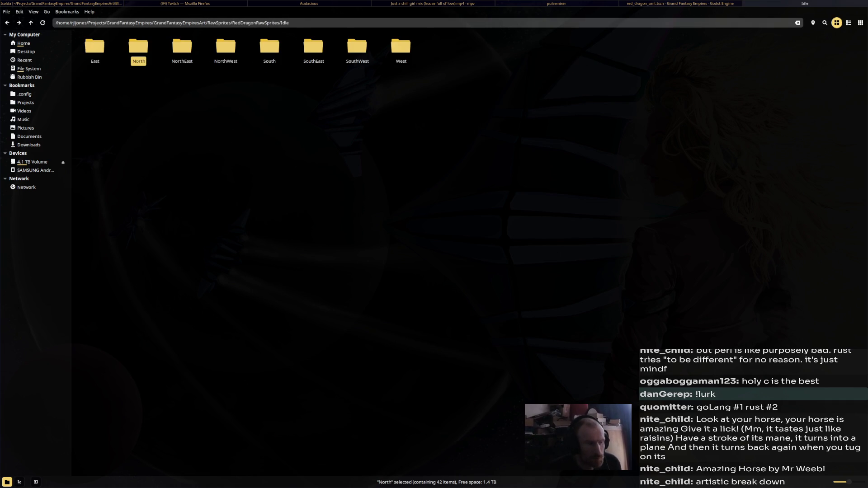
key(Right)
key(Return)
key(End)
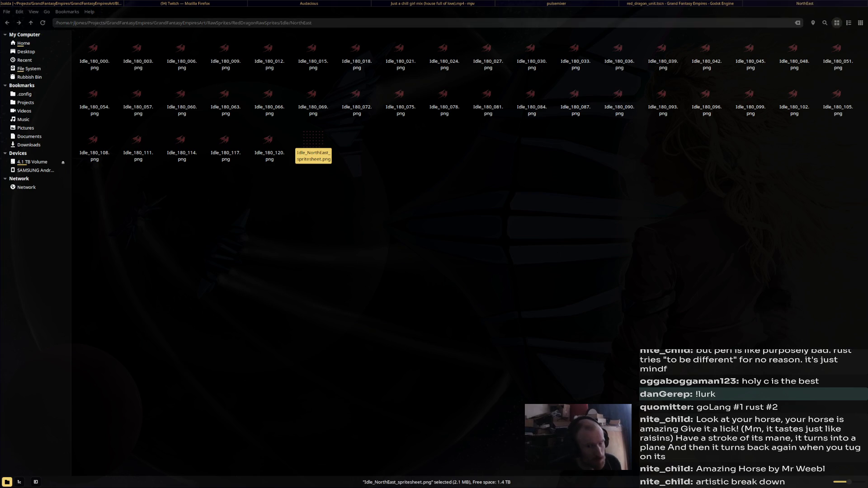
key(BackSpace)
key(Right)
key(Return)
key(End)
key(ctrl+c)
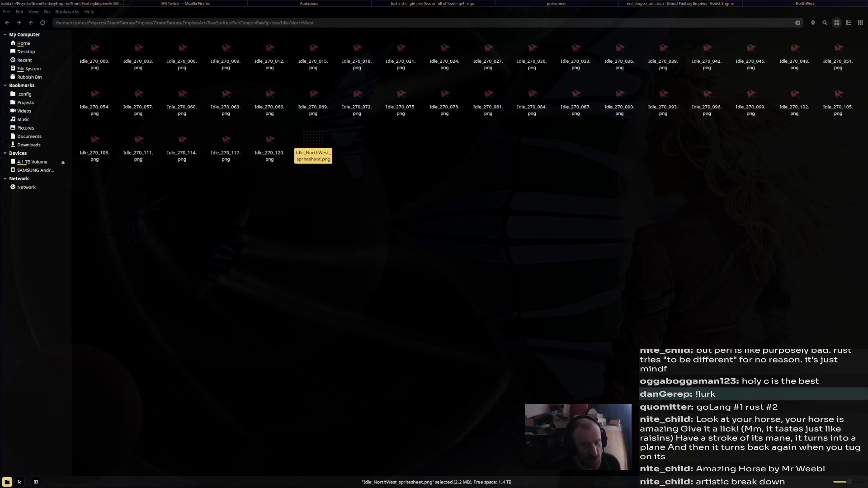
key(BackSpace)
Copy the Idle South, SouthEast and SouthWest spritesheets from their folders in turn.
key(Right)
key(Return)
key(End)
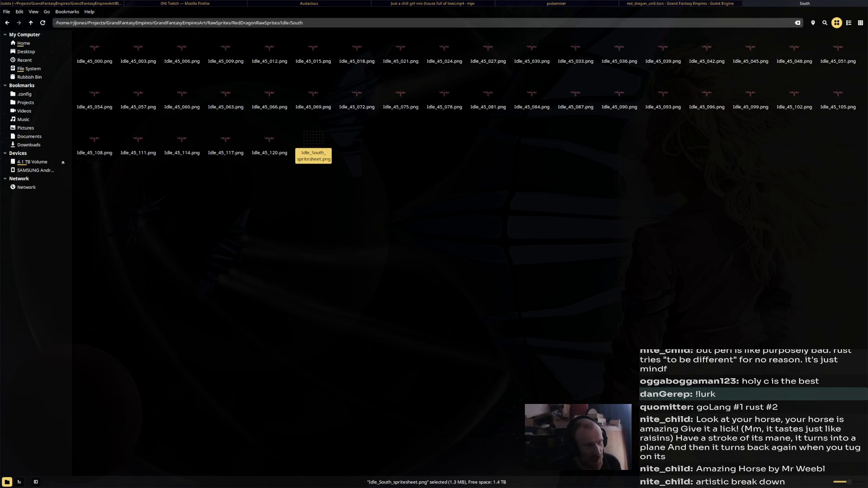
key(ctrl+c)
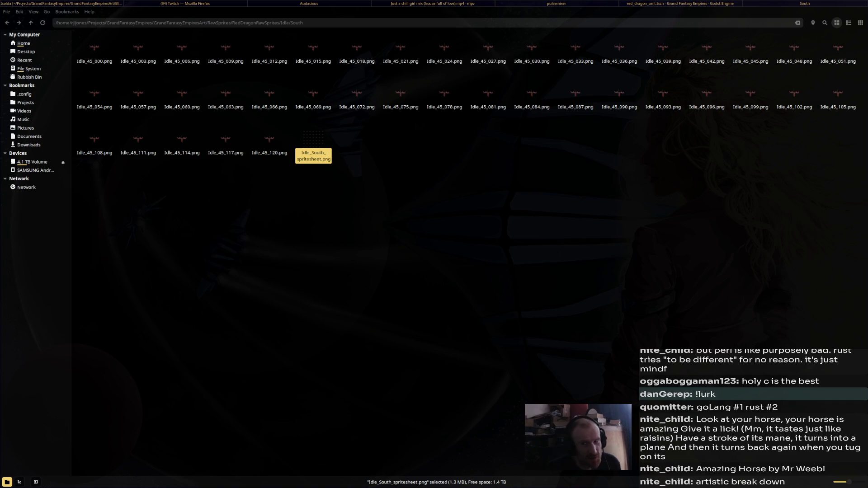
key(BackSpace)
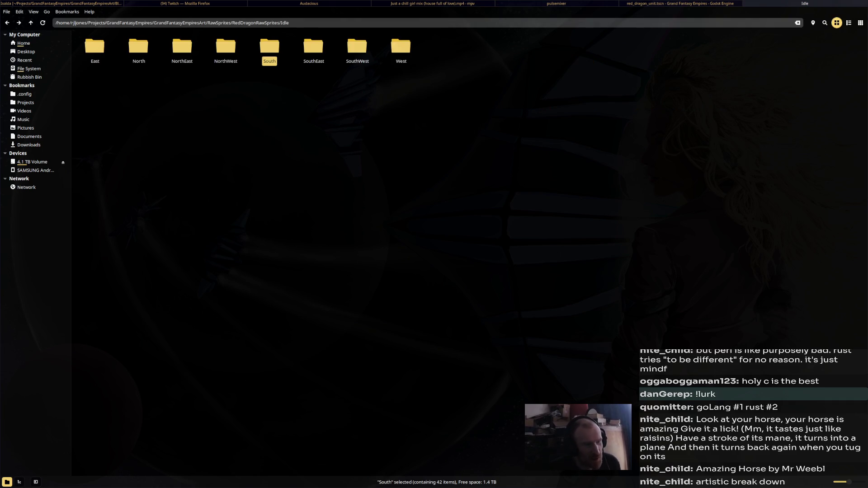
key(Right)
key(Return)
key(End)
key(ctrl+c)
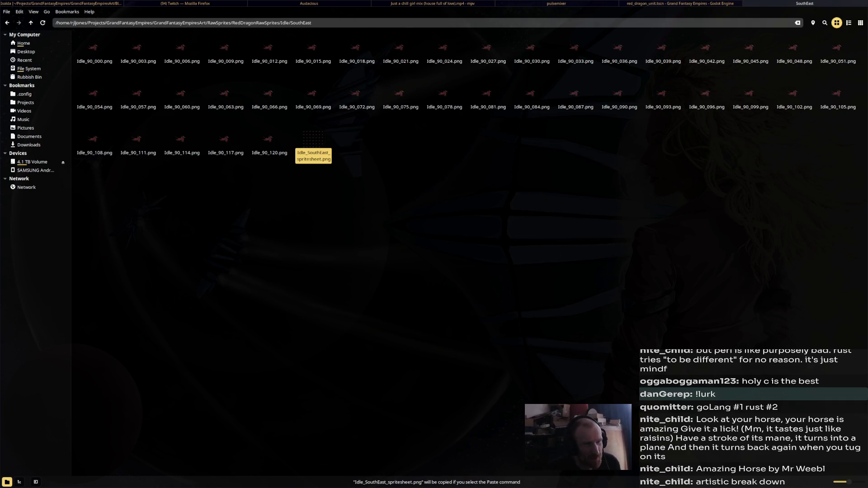
key(BackSpace)
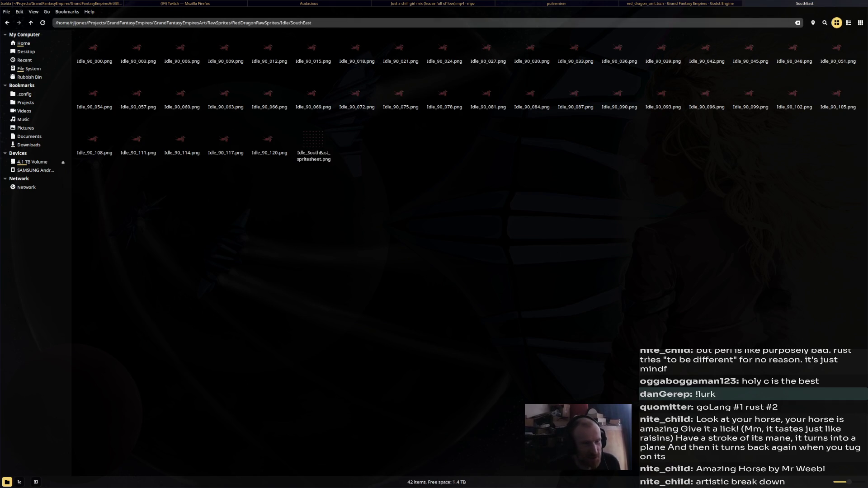
key(Right)
key(Return)
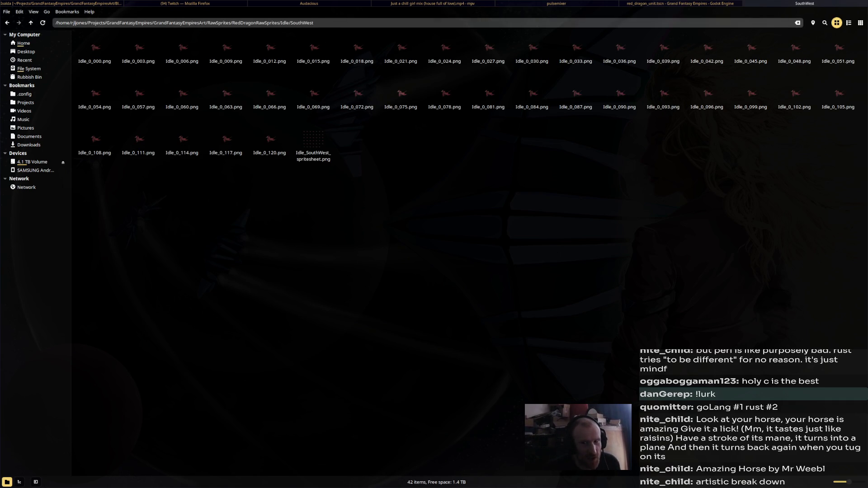
key(End)
key(ctrl+c)
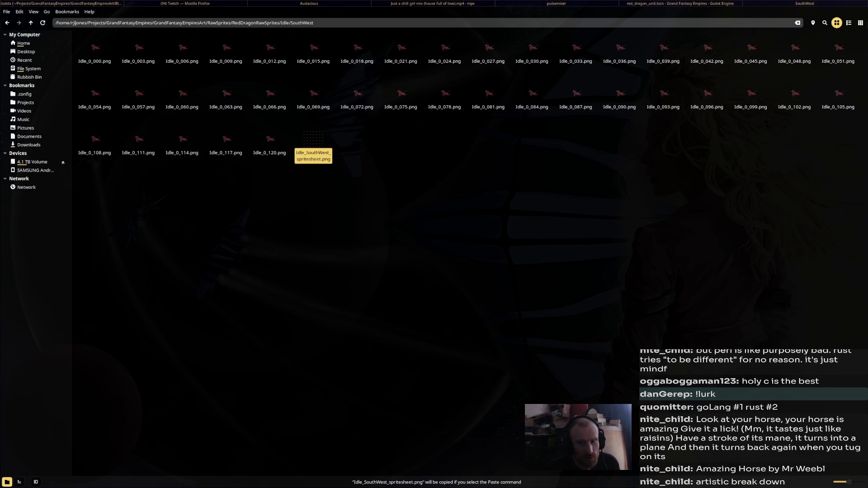
key(BackSpace)
Select the Idle_West spritesheet, switch to Godot and back, and return to the Idle folder.
key(Right)
key(Return)
key(End)
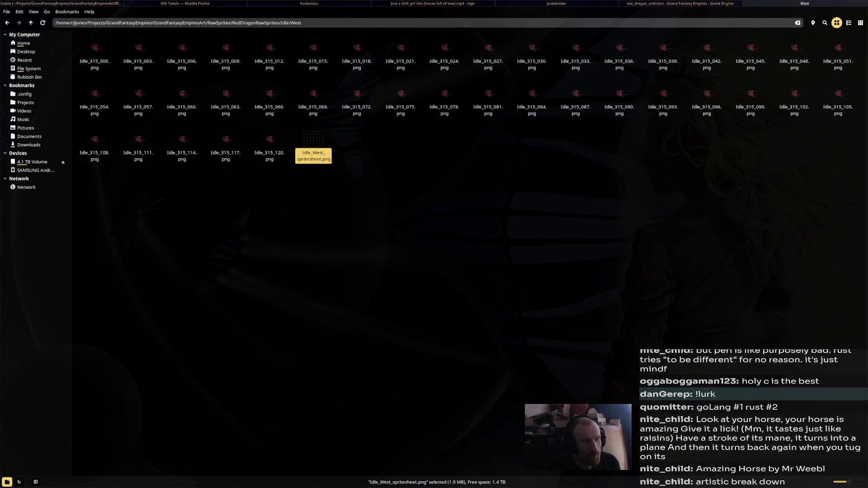
key(alt+Tab)
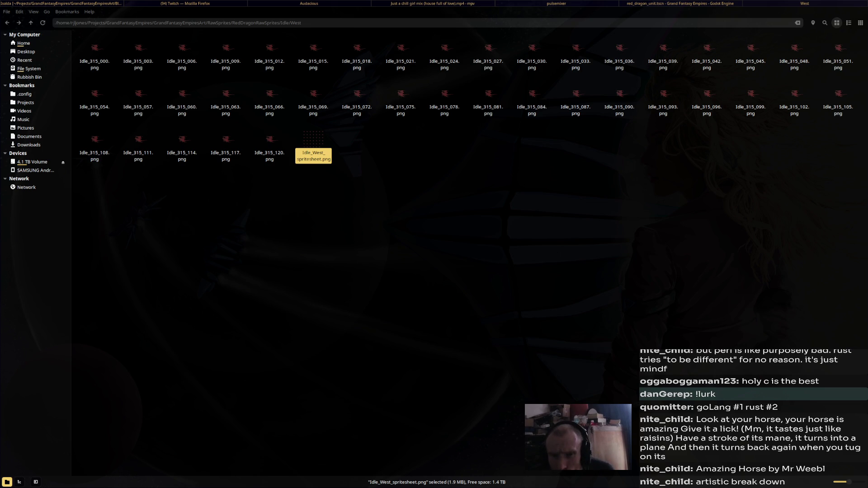
key(alt+Tab)
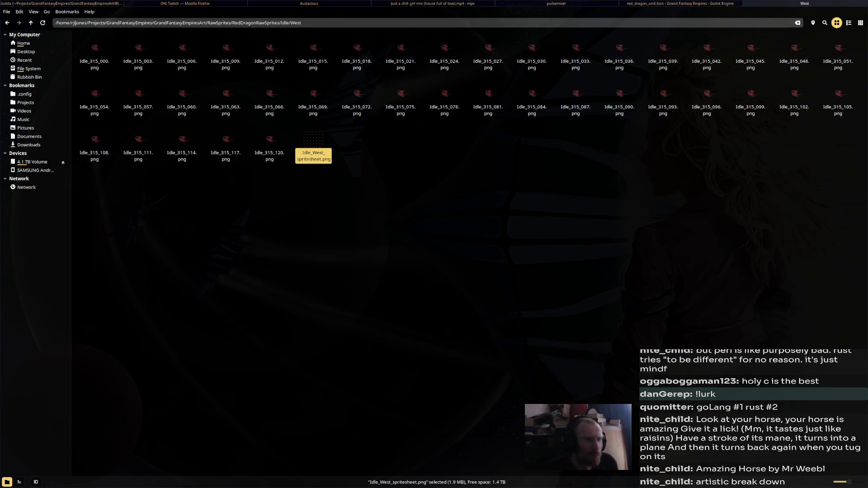
key(BackSpace)
key(alt+Tab)
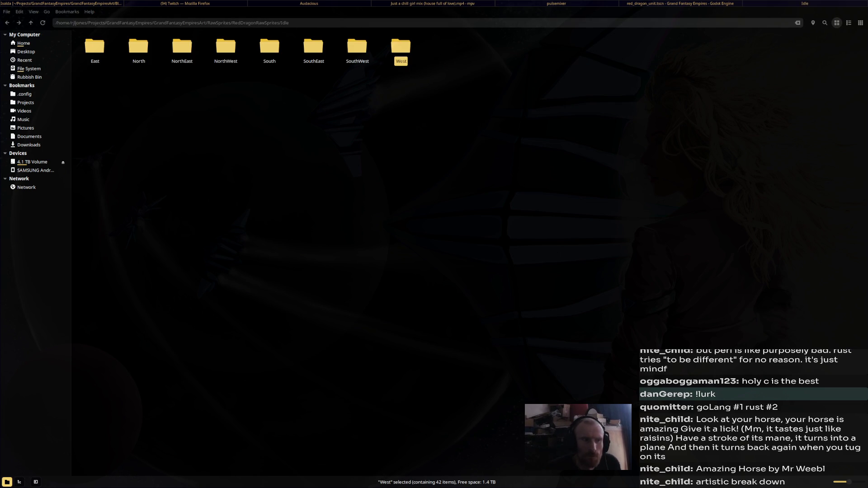
key(alt+Tab)
Go into RawSprites/Walk, select the Walk_East spritesheet and return to the Walk folder.
key(BackSpace)
key(w)
key(Return)
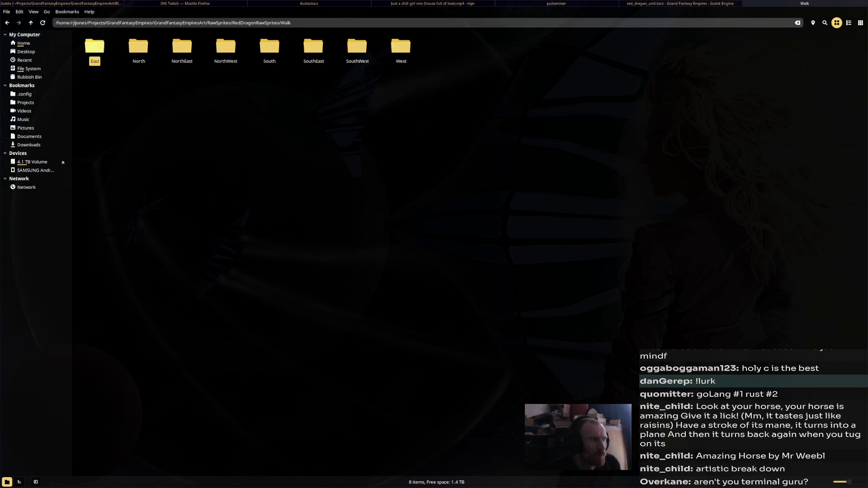
key(Return)
key(End)
key(alt+Tab)
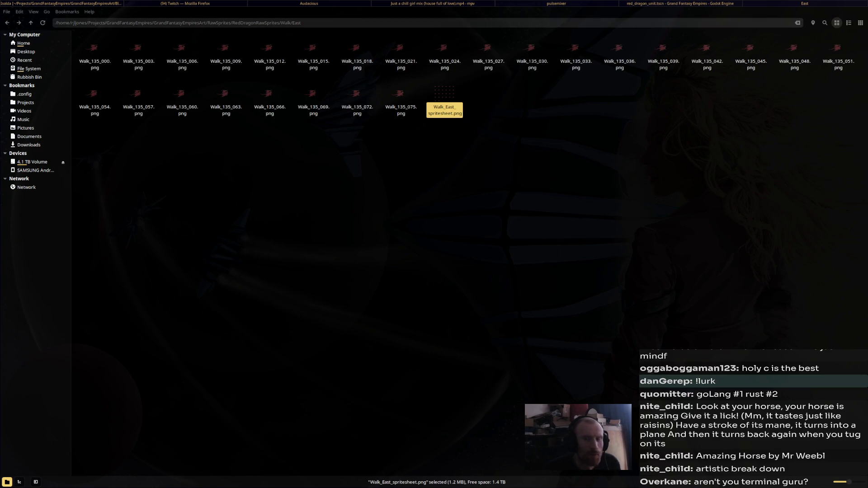
key(alt+Tab)
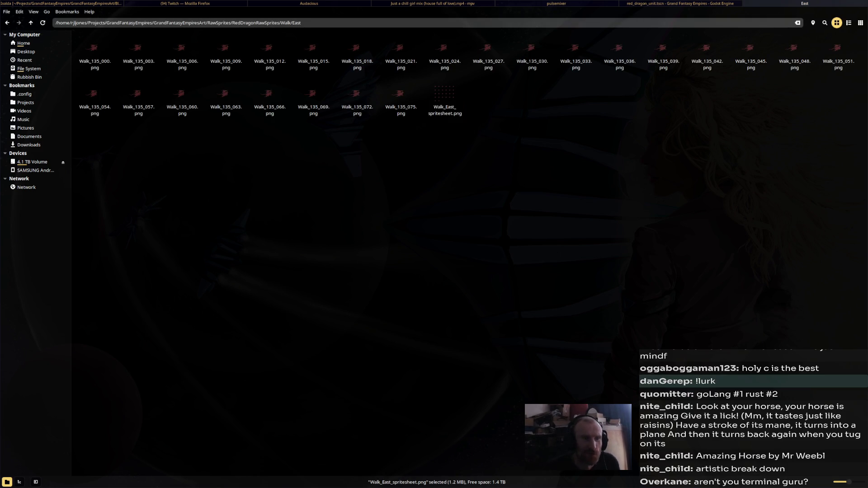
key(BackSpace)
Select the Walk North, NorthEast and NorthWest spritesheets in turn, copying NorthWest.
key(n)
key(Return)
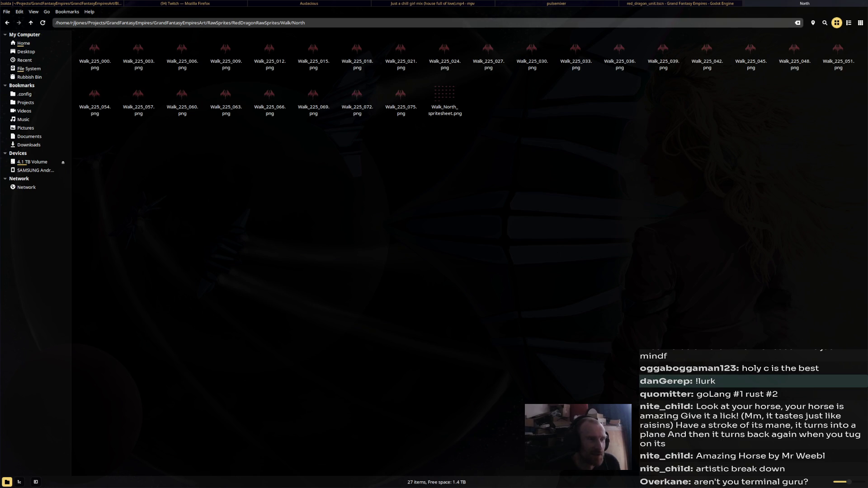
key(End)
key(alt+Tab)
key(alt+Up)
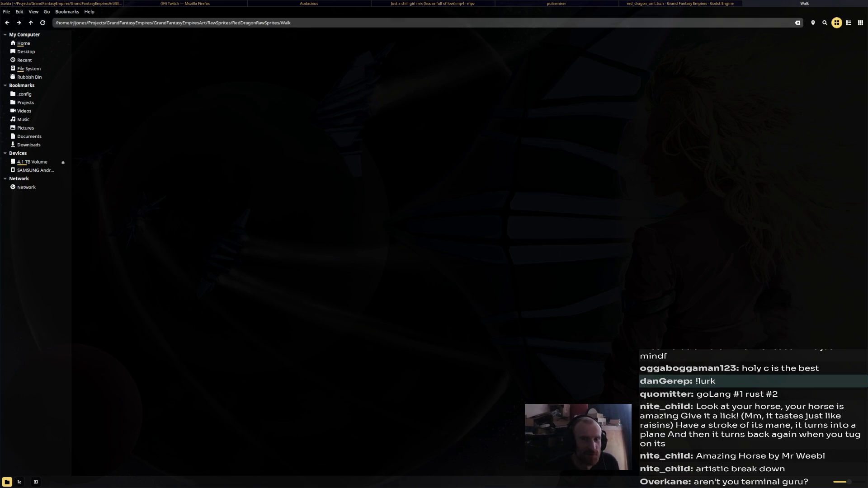
key(Right)
key(Return)
key(End)
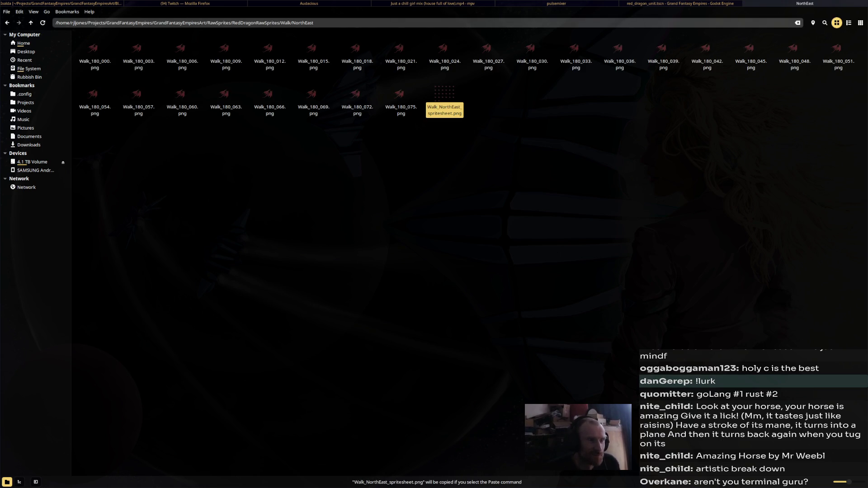
key(alt+Up)
key(Right)
key(Return)
key(End)
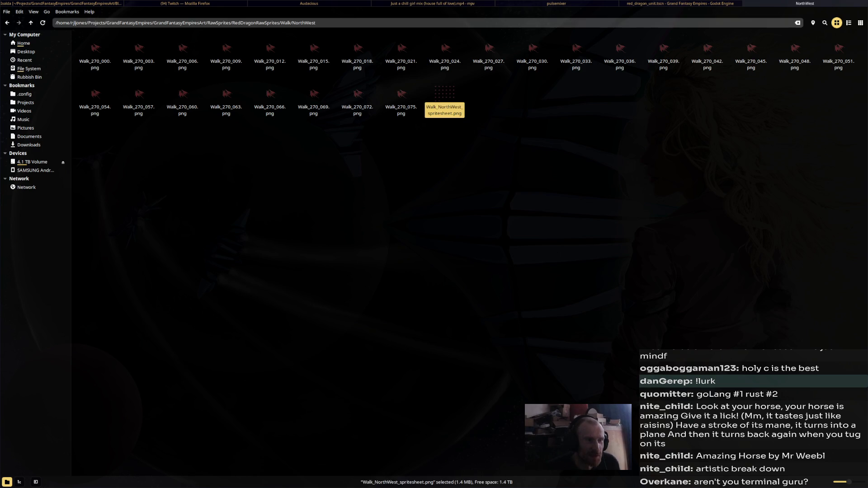
key(ctrl+c)
key(alt+Up)
Copy the Walk South and SouthEast spritesheets and select SouthWest from their folders.
key(Right)
key(Return)
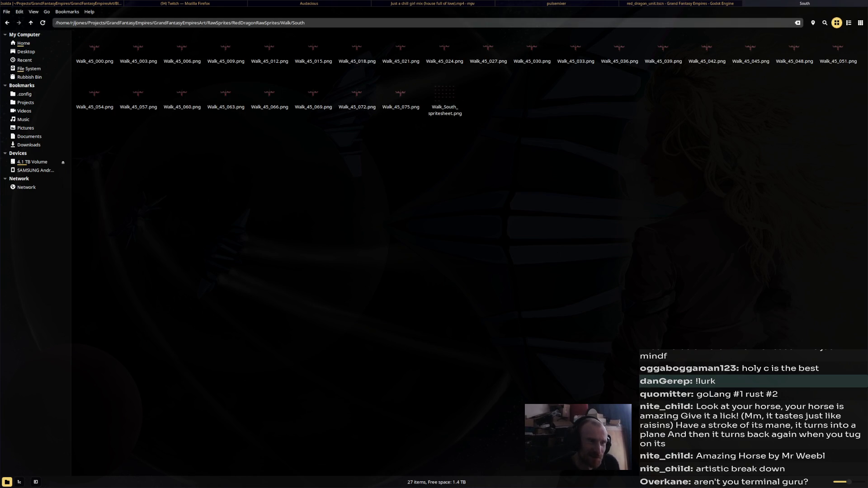
key(End)
key(ctrl+c)
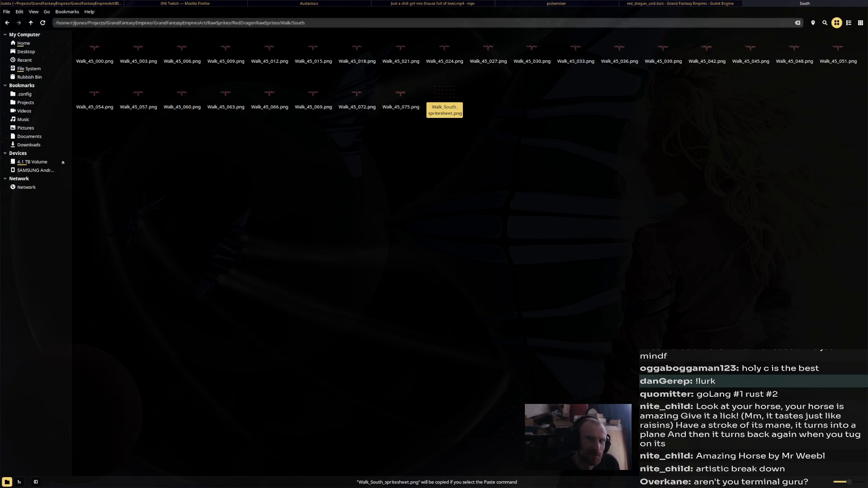
key(alt+Up)
key(Right)
key(Return)
key(End)
key(ctrl+c)
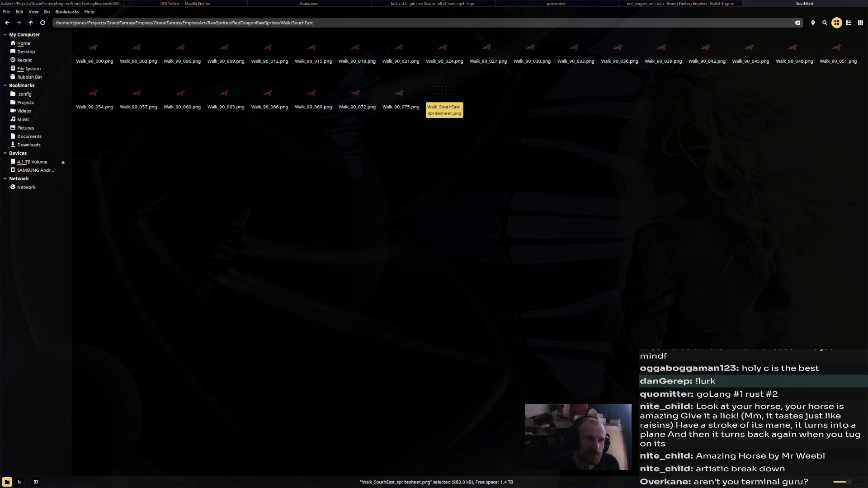
key(alt+Up)
key(Right)
key(Return)
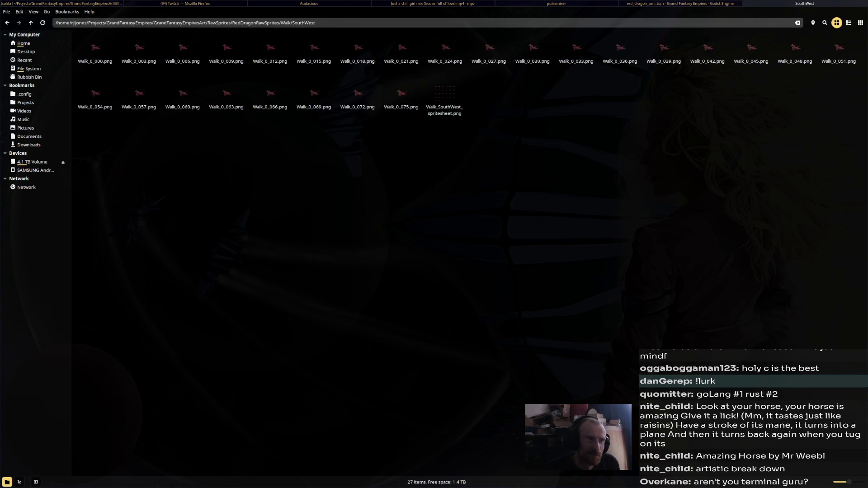
key(End)
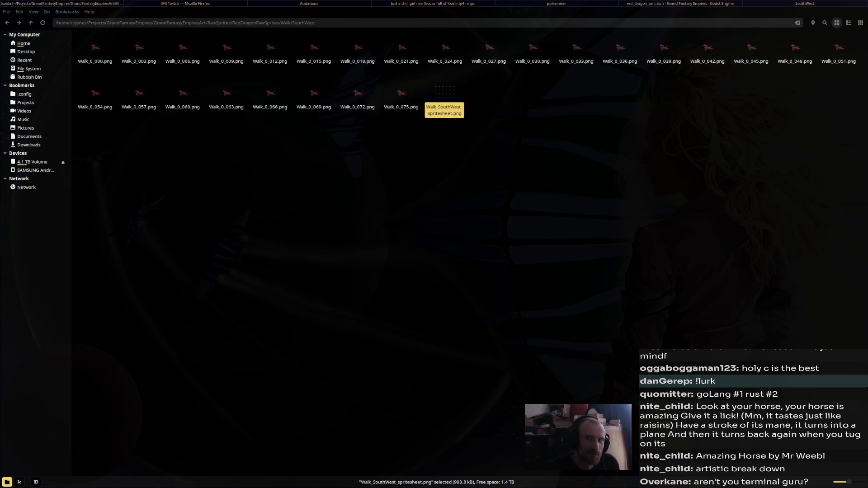
key(alt+Up)
Select Walk_West_spritesheet.png in the West folder, then go back up to Walk.
key(Right)
key(Return)
key(End)
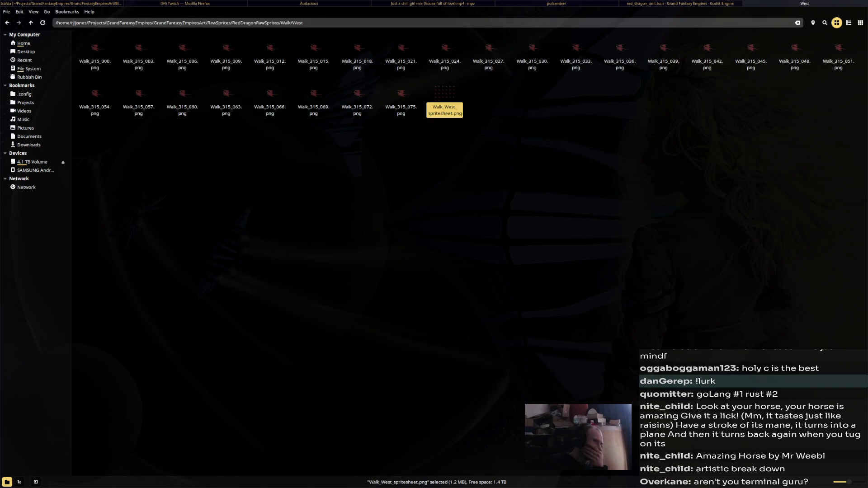
key(BackSpace)
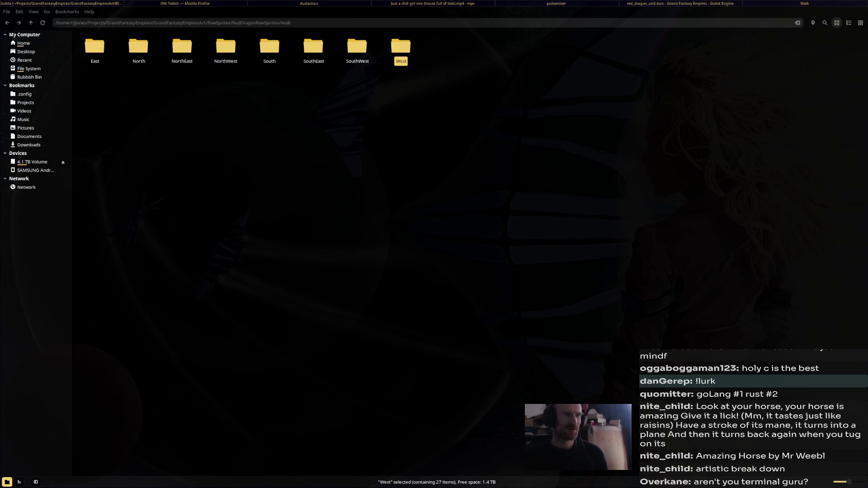
Go back up to RawSprites in Nemo, then Alt-Tab through windows toward the Godot editor.
key(alt+Tab)
key(Escape)
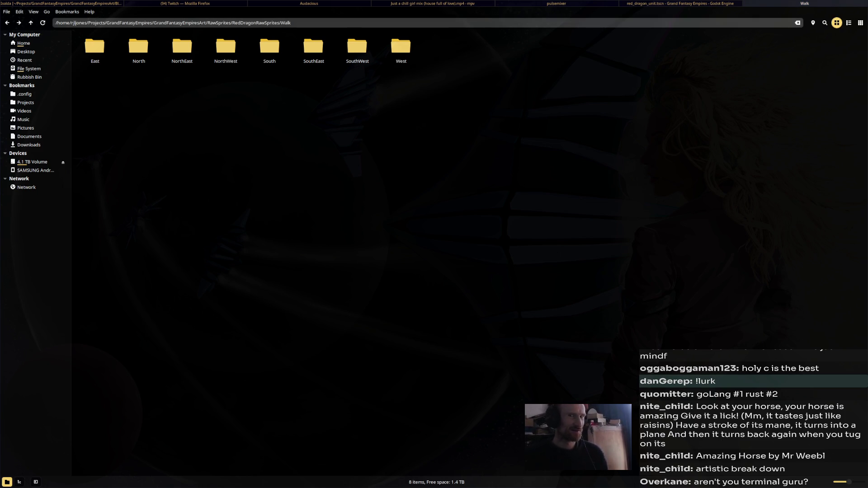
key(BackSpace)
key(BackSpace)
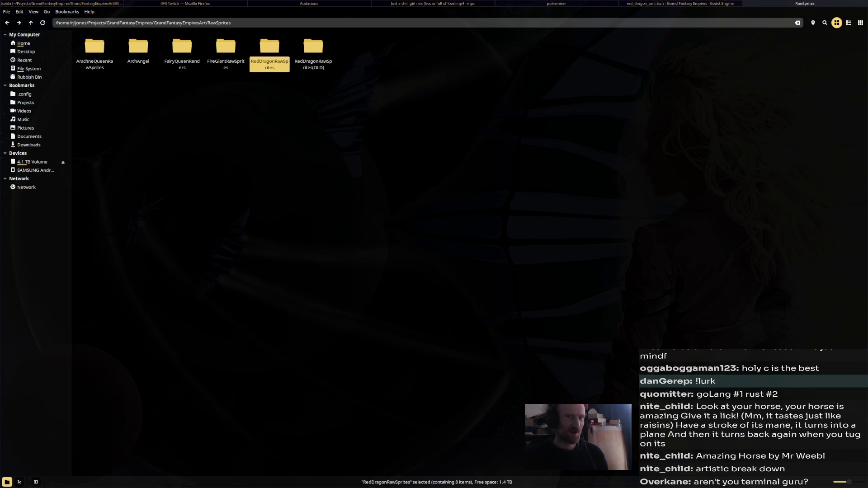
key(alt+Tab)
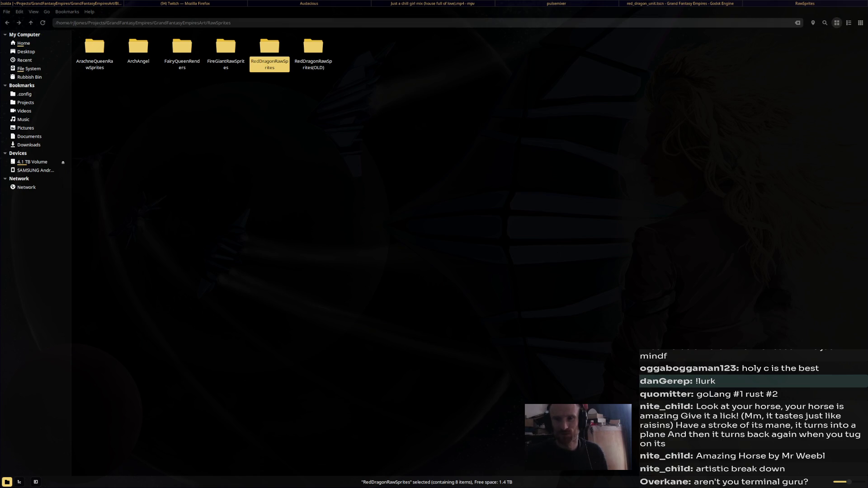
key(alt+Tab)
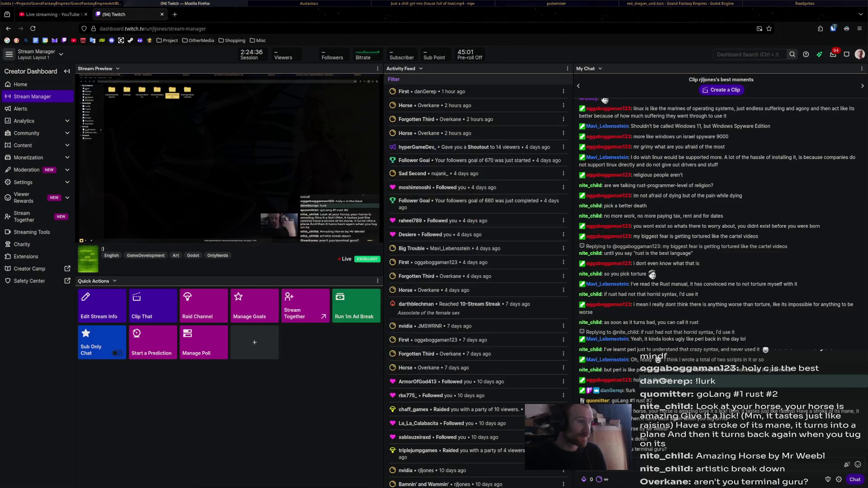
key(alt+Tab)
key(alt+Tab)
key(alt+Tab)
key(alt+Tab)
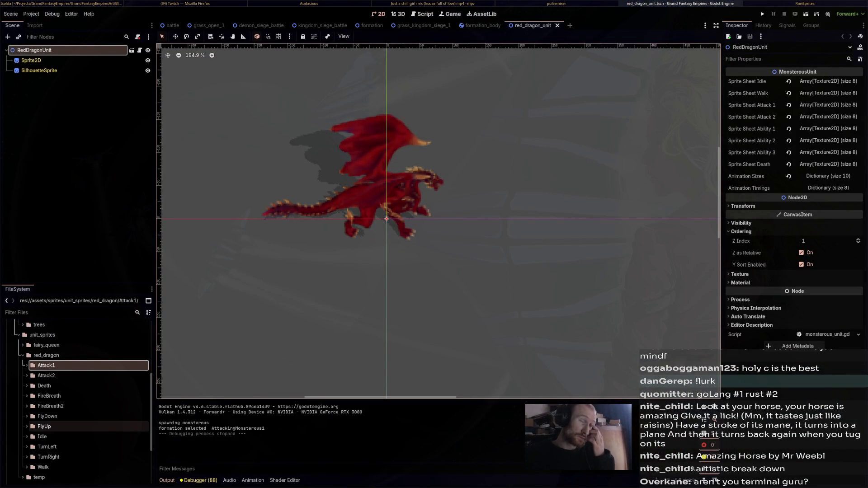
Drag new_red_dragon from the file manager onto unit_sprites in FileSystem, then expand fairy_queen.
key(Left)
key(Left)
key(Up)
key(Up)
key(Up)
key(Up)
key(Up)
key(Up)
key(Down)
key(Down)
key(Down)
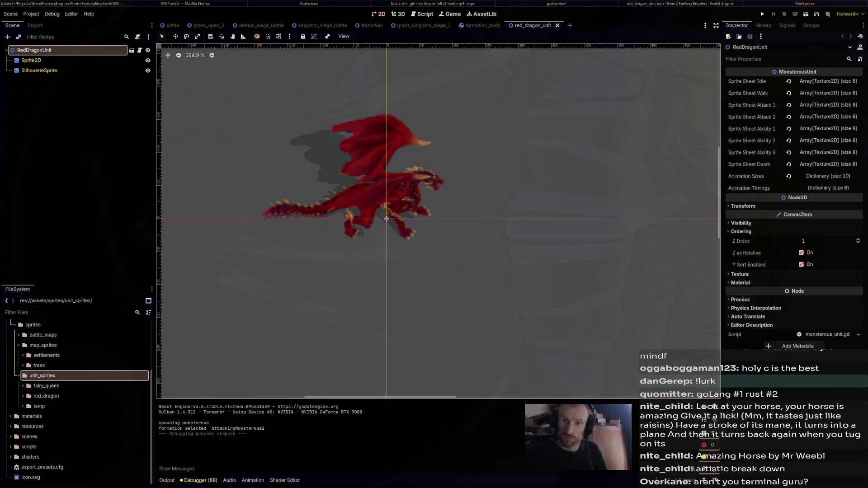
drag(576, 241, 99, 385)
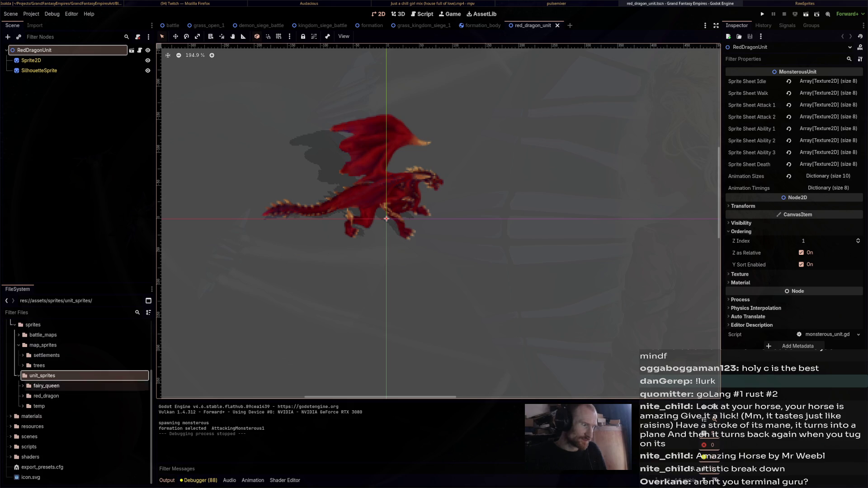
click(47, 385)
scroll(79, 400, up, 3)
scroll(79, 400, down, 3)
scroll(79, 401, down, 1)
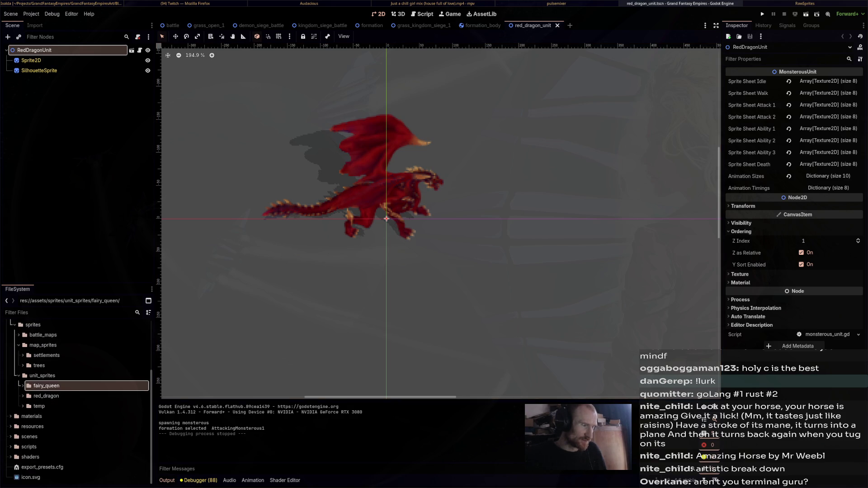
scroll(78, 401, up, 2)
scroll(79, 401, up, 1)
scroll(79, 400, up, 2)
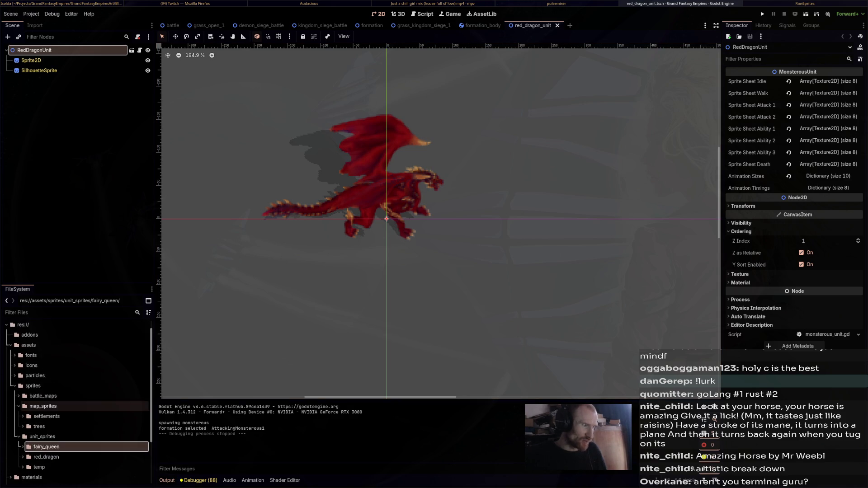
scroll(79, 400, down, 4)
key(Right)
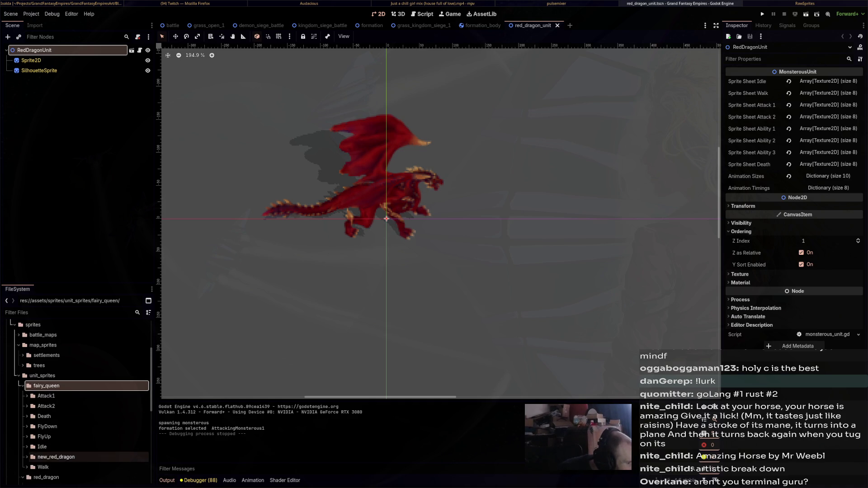
Move new_red_dragon onto unit_sprites, confirm the move, and collapse fairy_queen and red_dragon.
drag(56, 457, 82, 378)
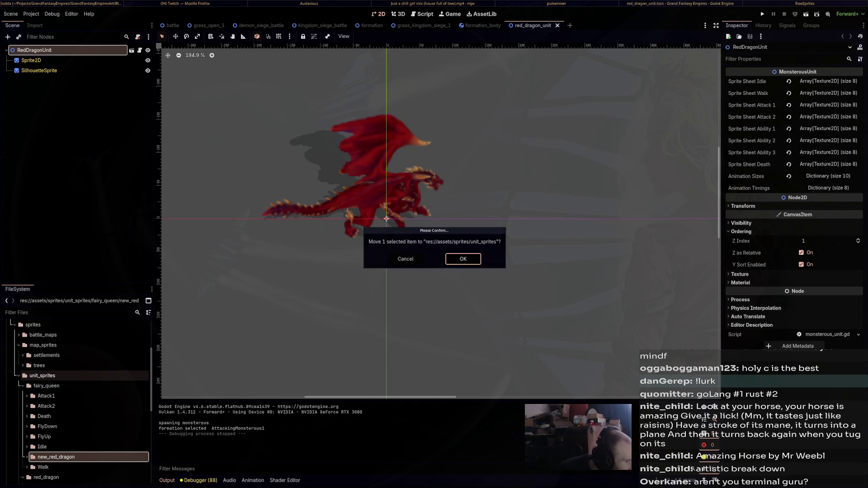
click(464, 259)
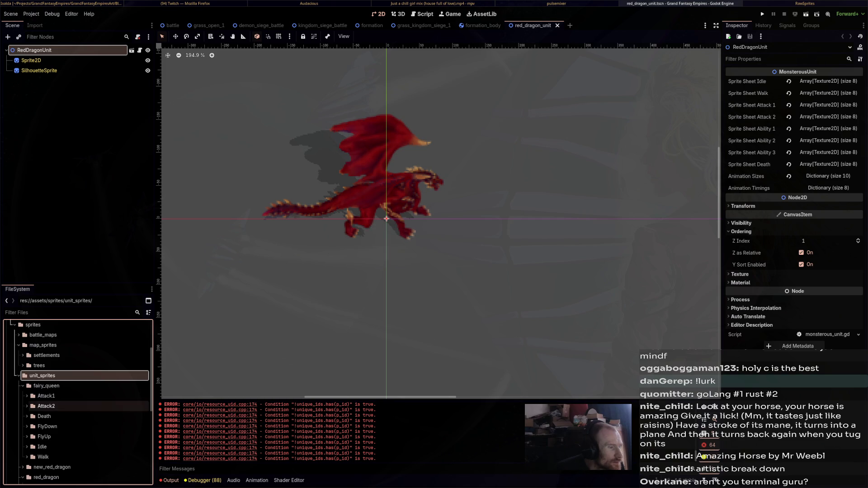
click(25, 386)
click(25, 405)
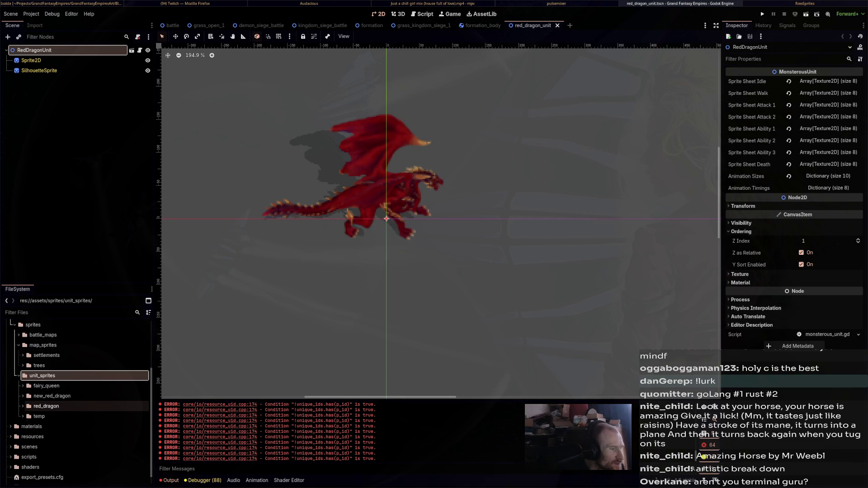
Expand new_red_dragon to show its animation folders, then select the RedDragonUnit root node.
click(53, 395)
click(24, 396)
scroll(67, 407, down, 1)
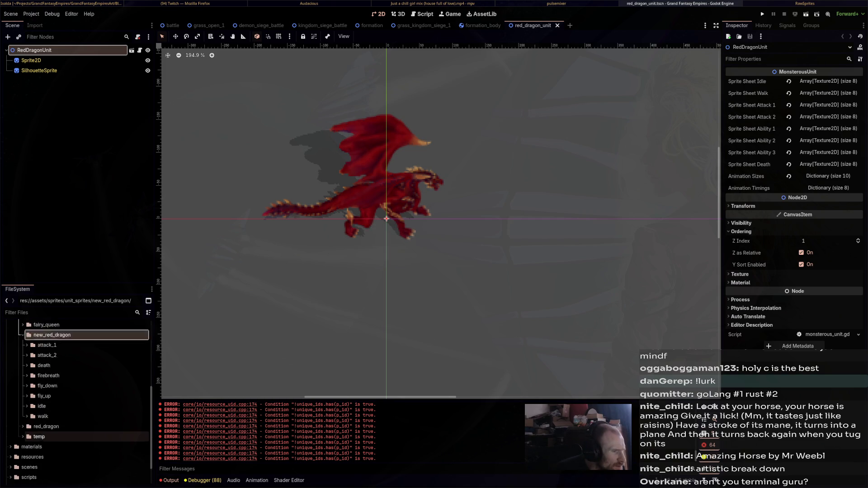
scroll(67, 380, down, 1)
click(47, 365)
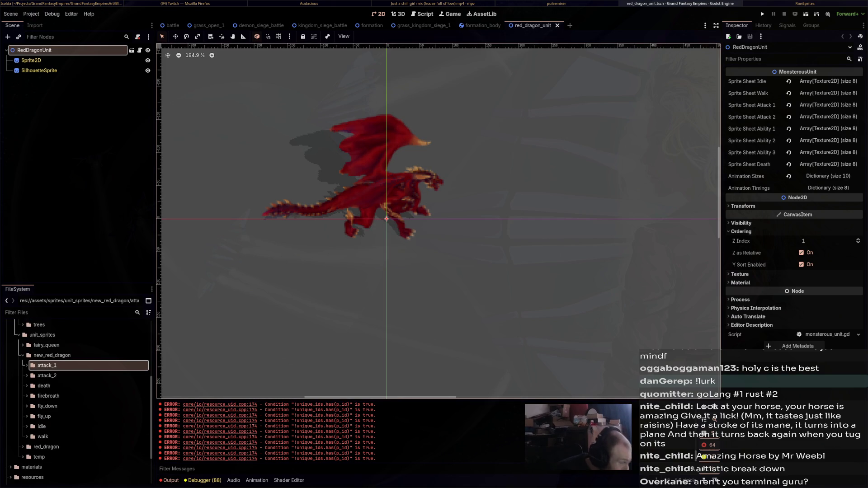
click(31, 60)
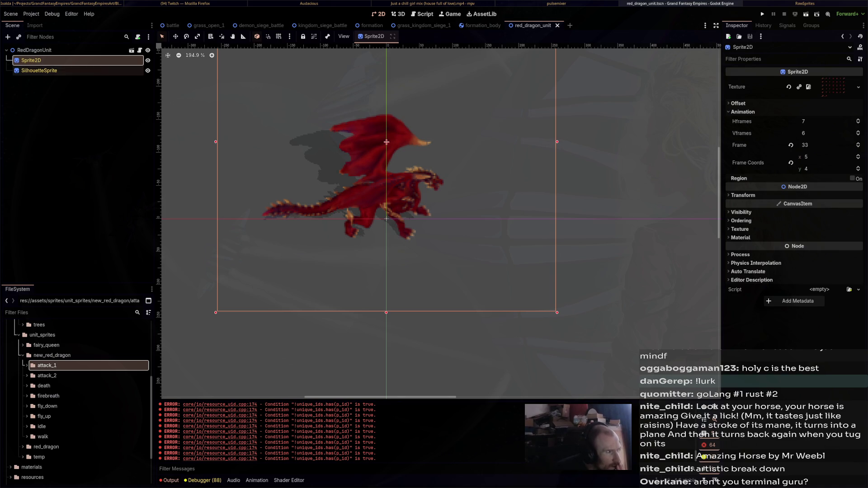
click(35, 50)
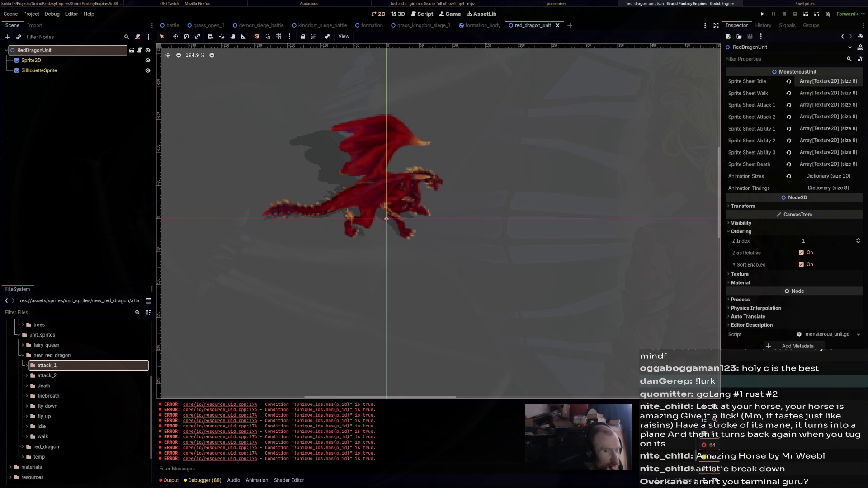
Expand Sprite Sheet Idle and assign the North, NorthEast and East idle spritesheets to their slots.
click(829, 81)
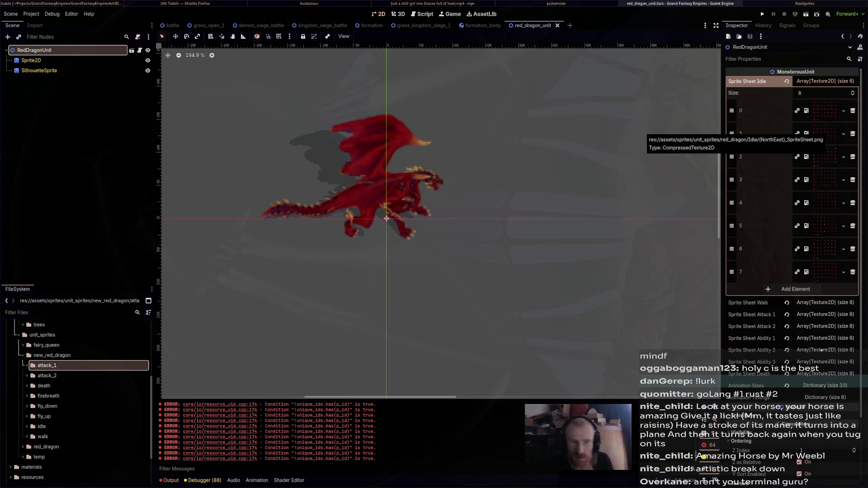
drag(42, 376, 31, 377)
click(27, 426)
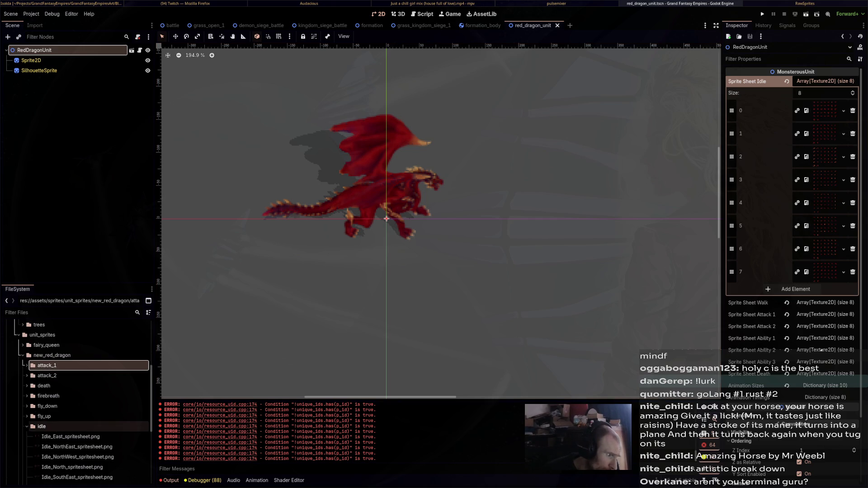
scroll(68, 426, down, 2)
mouse_move(72, 426)
mouse_down()
mouse_move(602, 265)
mouse_move(824, 109)
mouse_up()
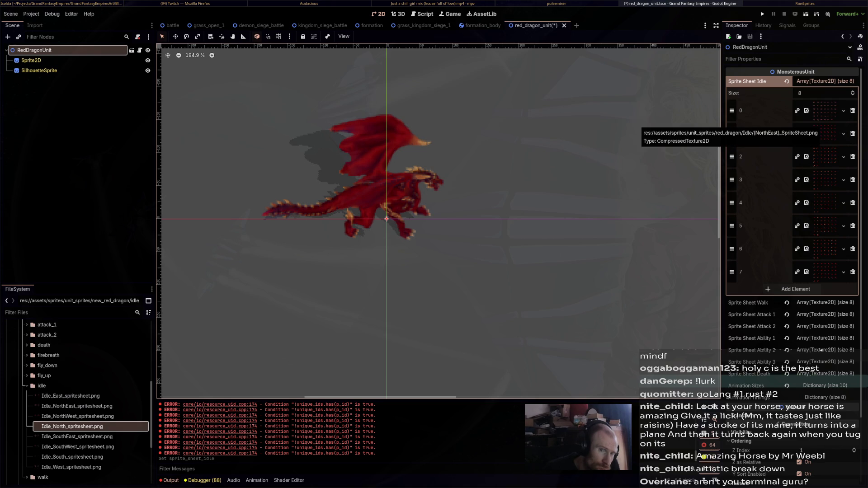
click(77, 407)
drag(77, 406, 833, 142)
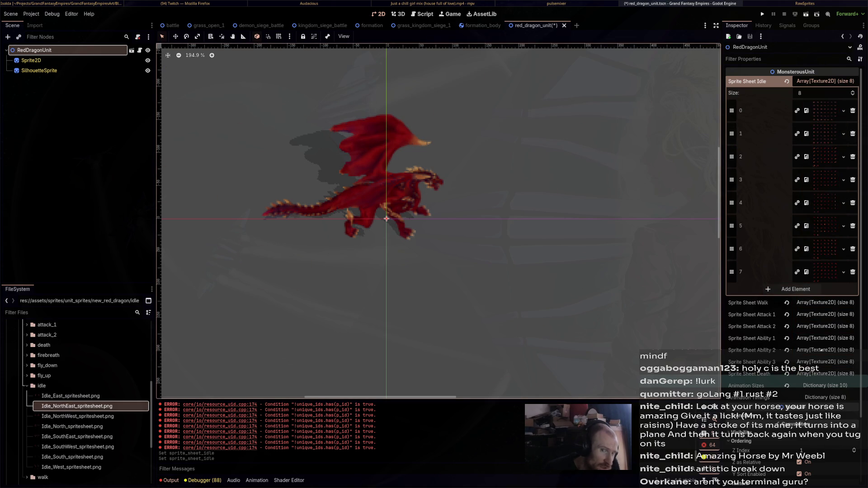
click(70, 397)
drag(71, 397, 831, 157)
Assign SouthEast and South, check the slot 3 and 4 textures, and reassign South to slot 4.
drag(77, 437, 830, 188)
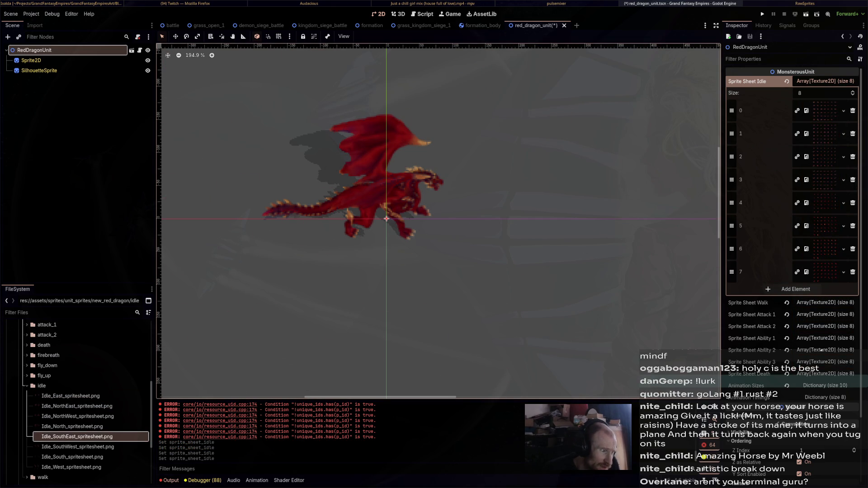
mouse_move(73, 456)
mouse_down()
mouse_move(579, 341)
mouse_move(831, 207)
mouse_up()
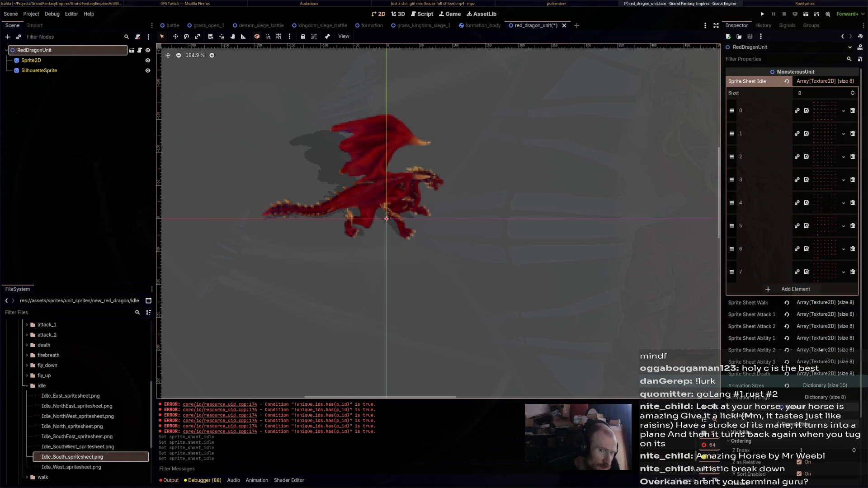
click(825, 202)
click(765, 202)
click(822, 202)
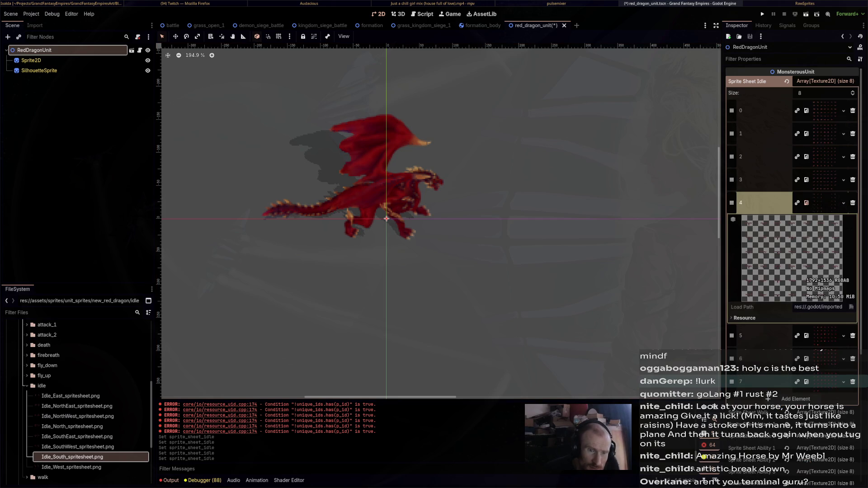
click(823, 179)
click(806, 179)
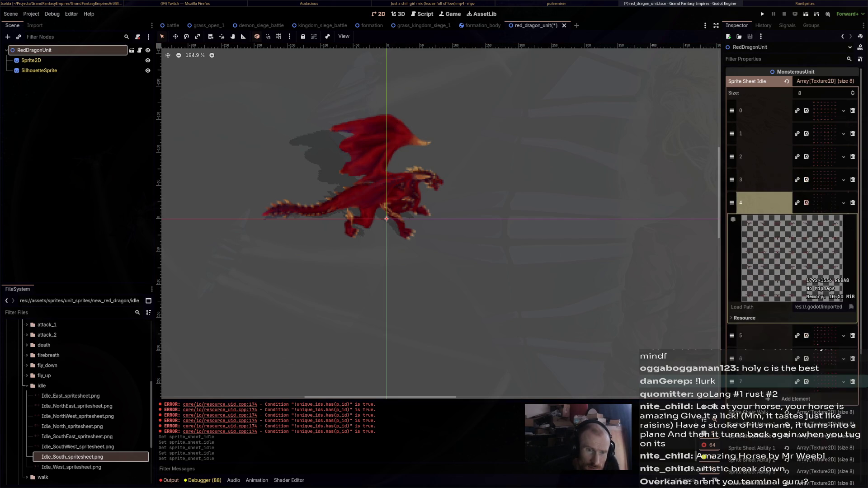
click(806, 202)
click(806, 202)
click(807, 180)
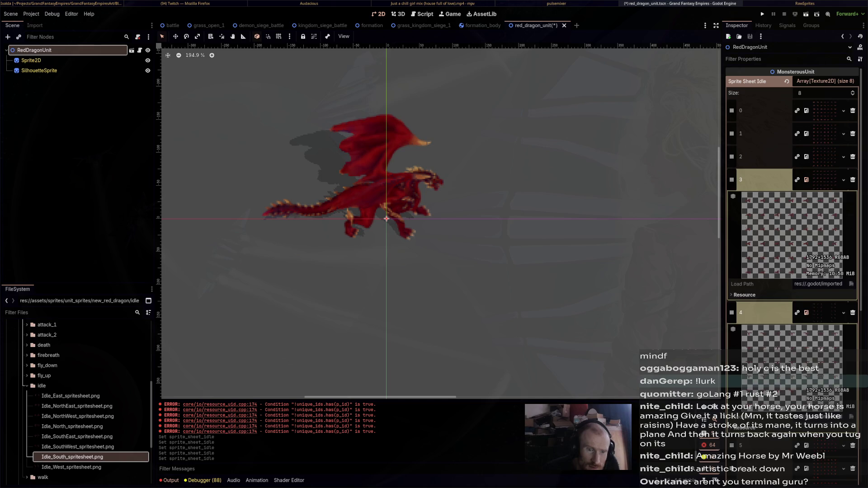
click(806, 180)
click(807, 203)
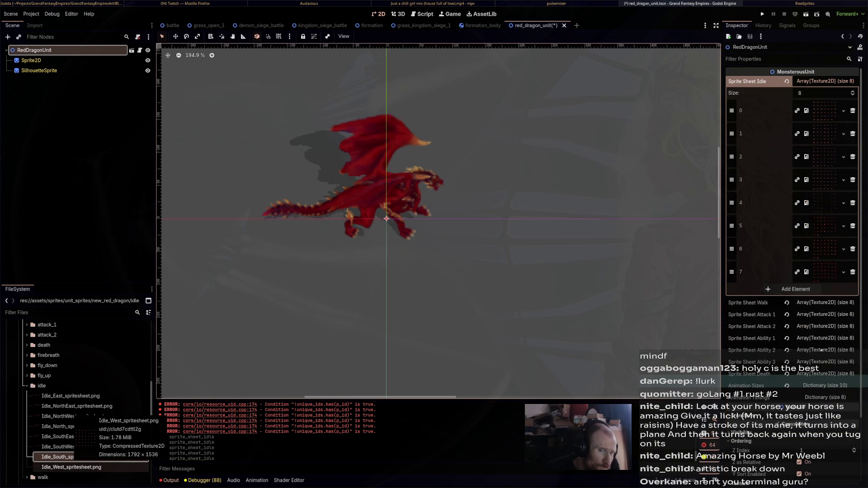
drag(67, 457, 765, 203)
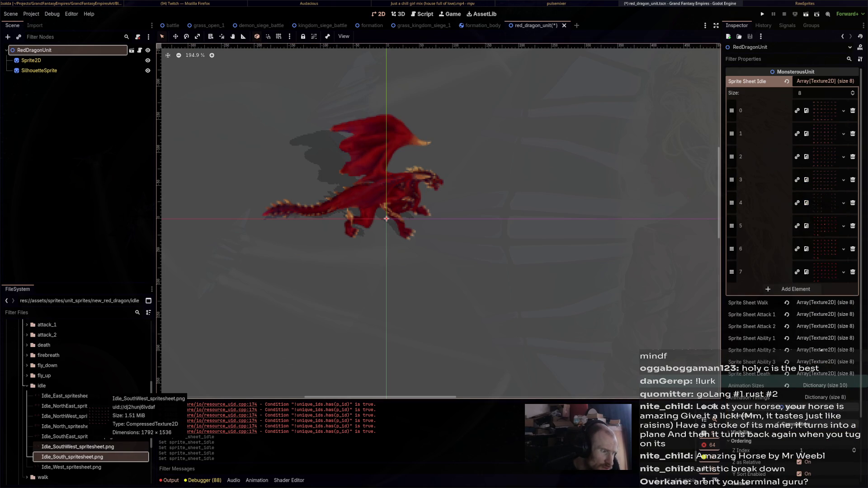
Assign the SouthWest, West and NorthWest idle spritesheets to the last slots and save the scene.
drag(78, 446, 848, 249)
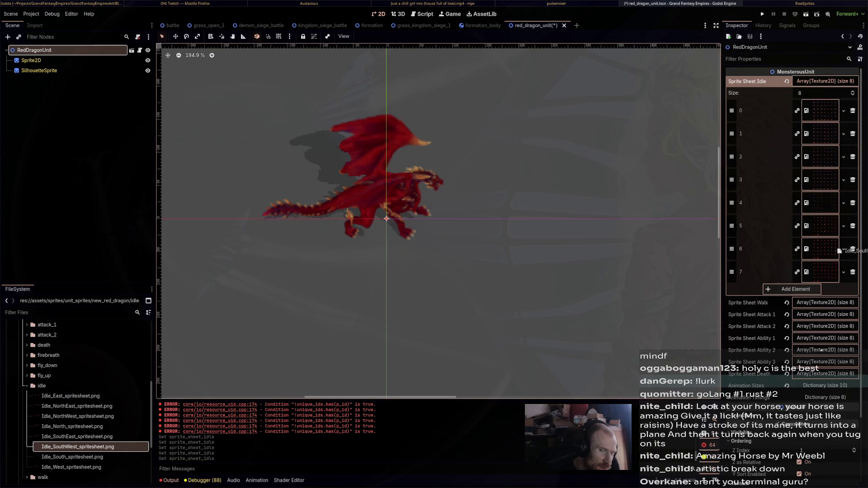
mouse_move(71, 467)
mouse_down()
mouse_move(769, 321)
mouse_move(821, 271)
mouse_up()
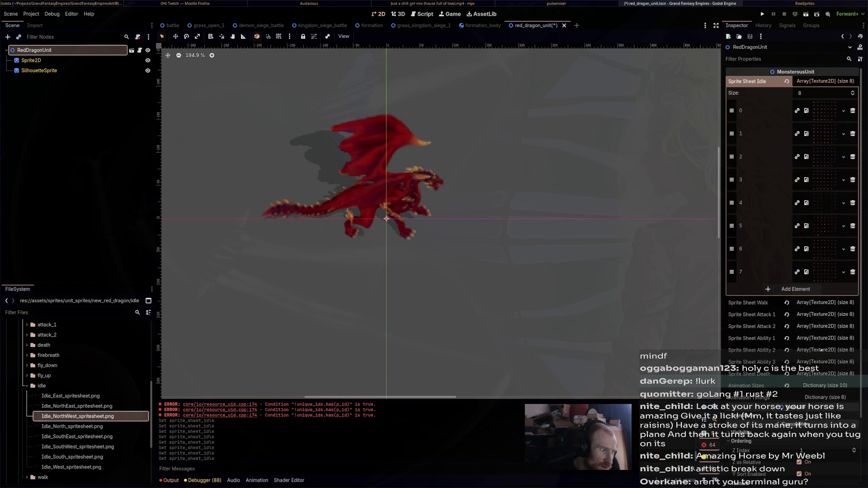
drag(78, 416, 824, 271)
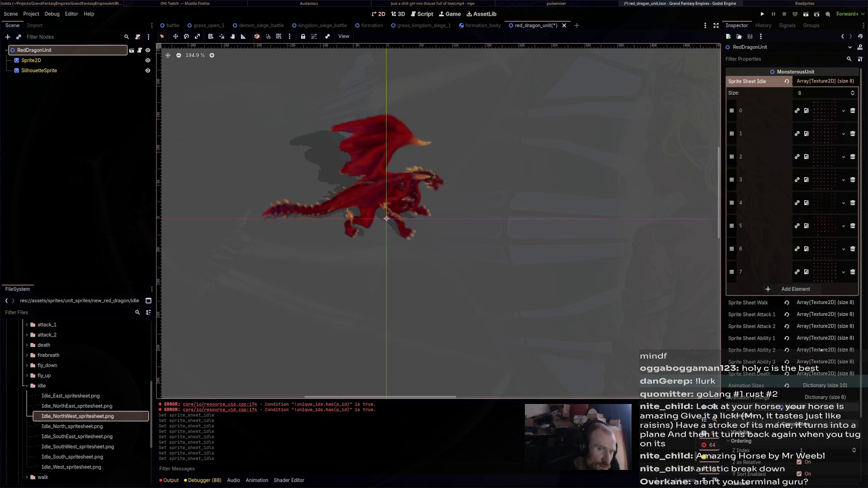
key(ctrl+s)
Run the project with F5 to watch the dragon in battle, then stop it with F8.
key(F5)
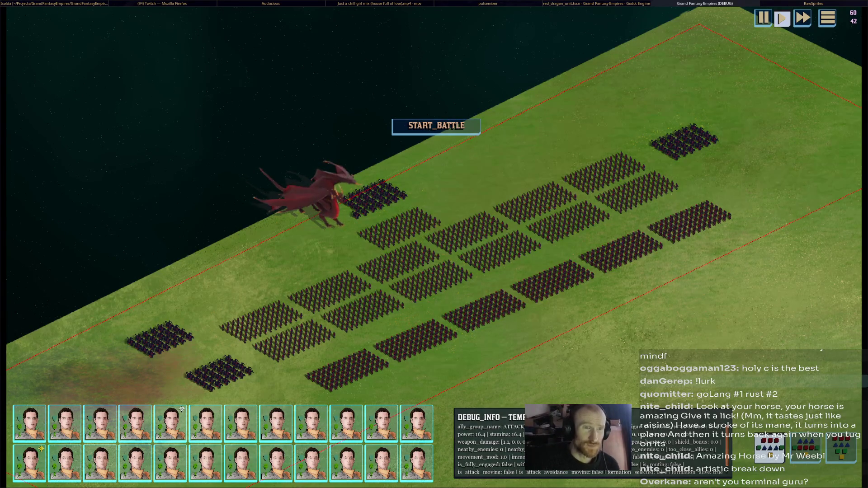
key(F8)
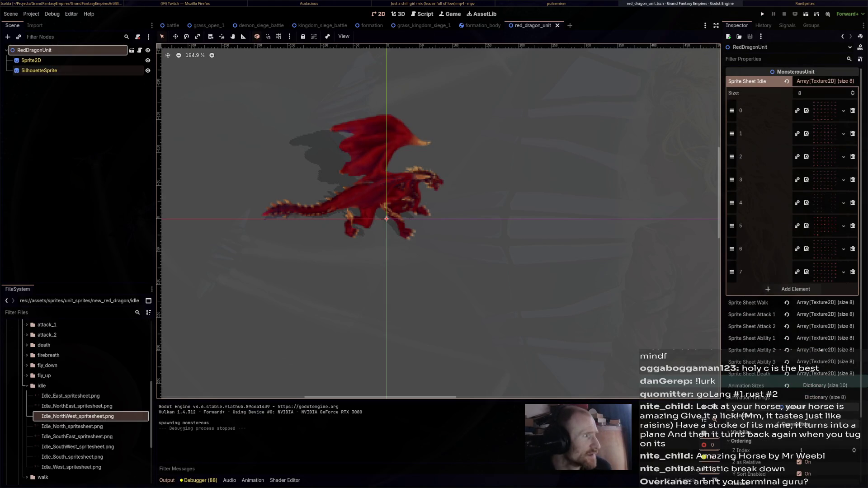
scroll(822, 350, down, 3)
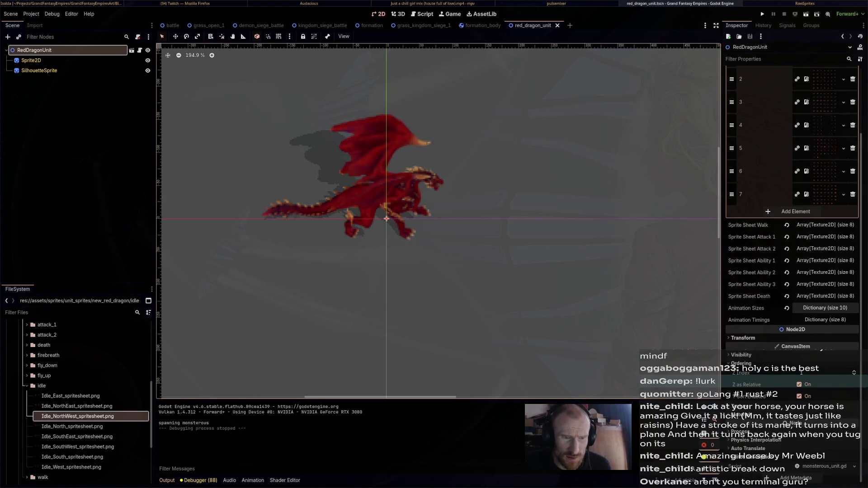
Expand Animation Sizes and idle, preview slots 0 and 5, and drop Idle_SouthWest_spritesheet.png into slot 5.
click(825, 308)
click(820, 391)
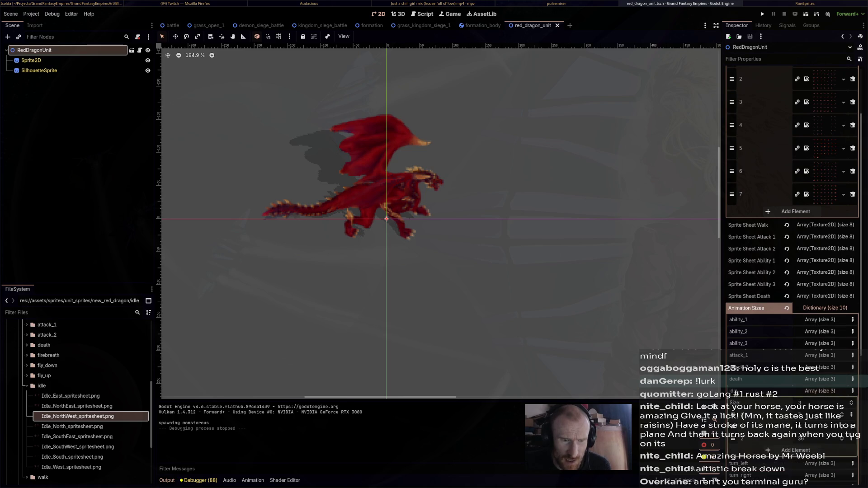
scroll(822, 347, down, 4)
scroll(792, 271, up, 4)
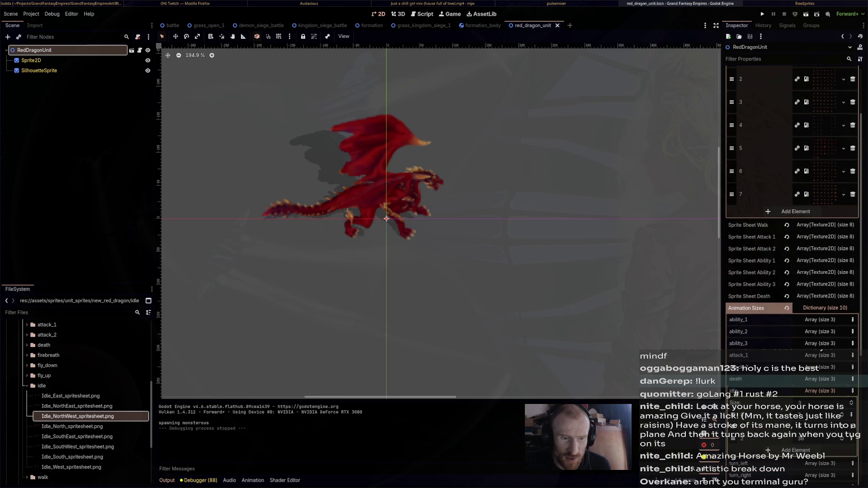
scroll(821, 350, up, 3)
click(824, 110)
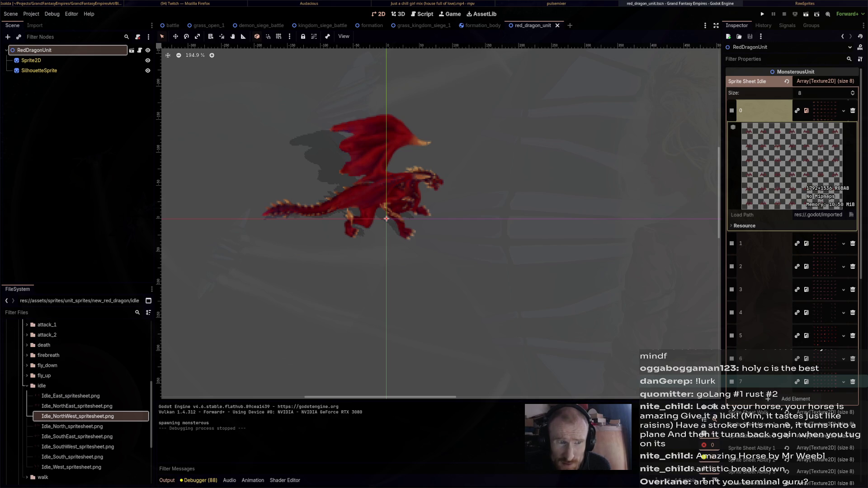
scroll(821, 352, down, 8)
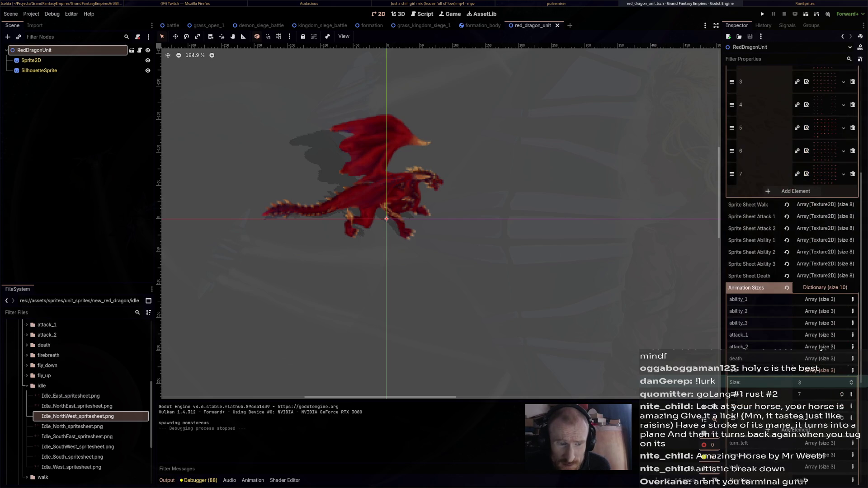
scroll(822, 351, up, 8)
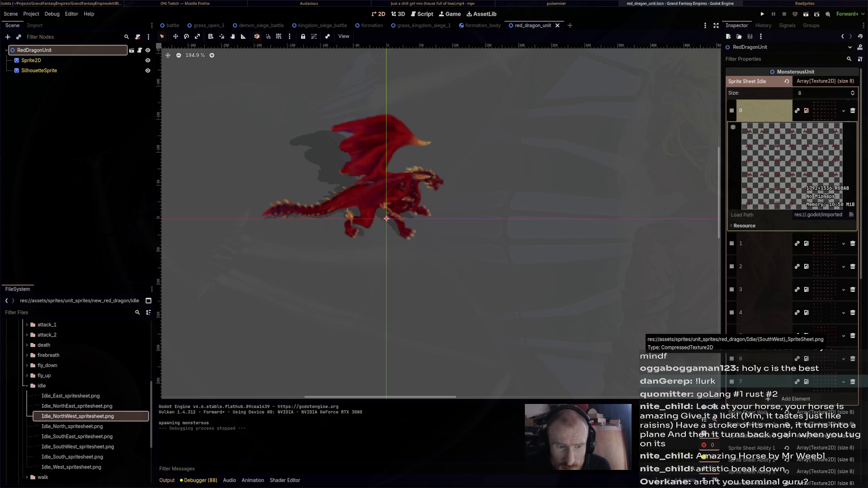
click(760, 336)
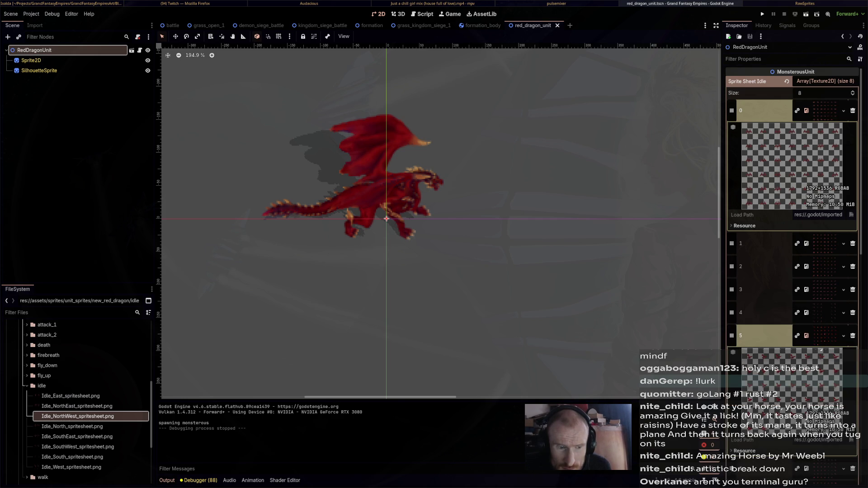
scroll(793, 204, down, 5)
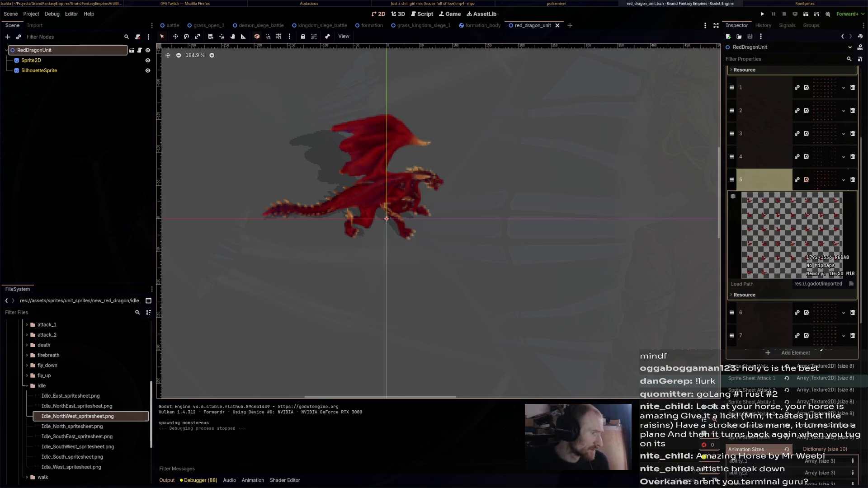
drag(78, 447, 823, 179)
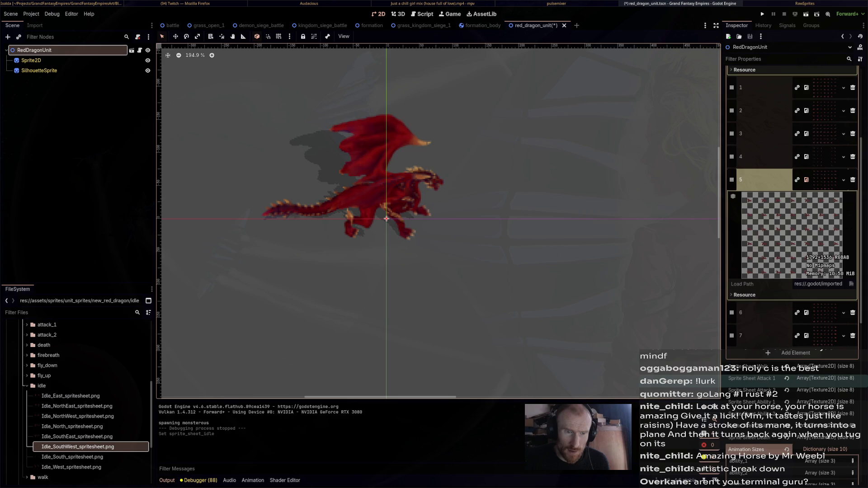
scroll(823, 180, down, 2)
scroll(823, 204, down, 2)
scroll(822, 271, down, 2)
scroll(821, 352, down, 2)
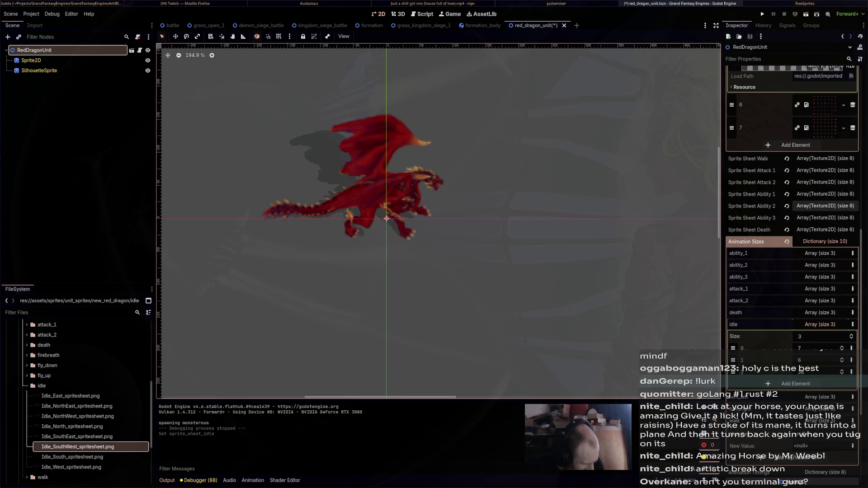
Work out 7 × 6 = 42 in a qalc terminal, then close it to return to Godot.
key(super+Return)
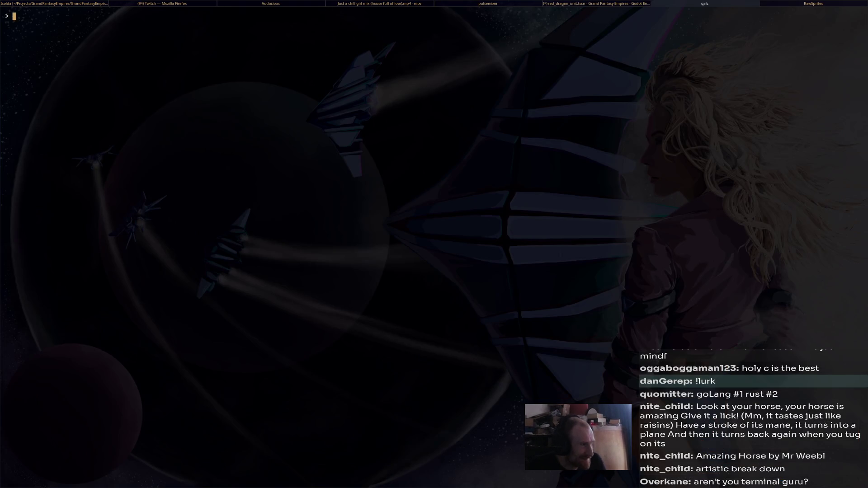
text(7 8 y6)
key(BackSpace)
key(BackSpace)
key(BackSpace)
key(BackSpace)
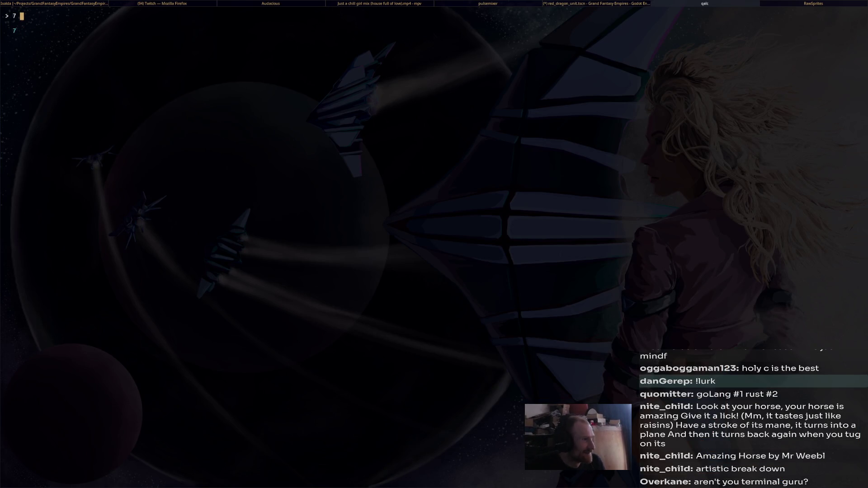
text(* 6)
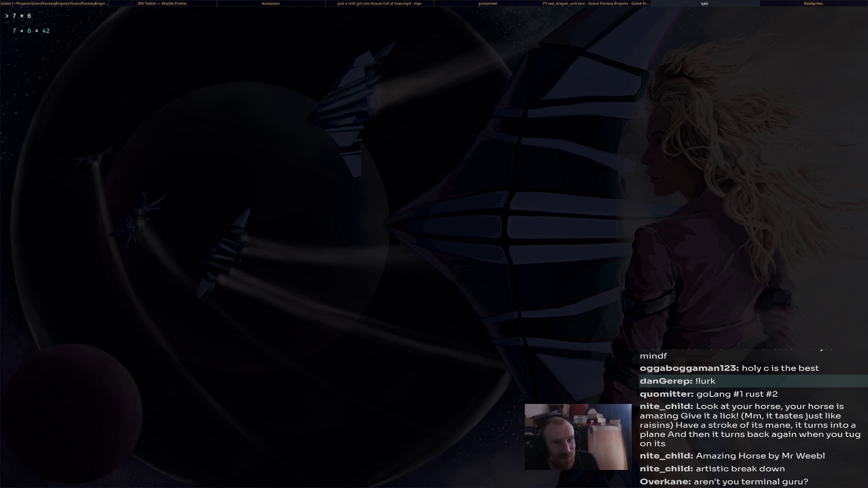
key(super+shift+q)
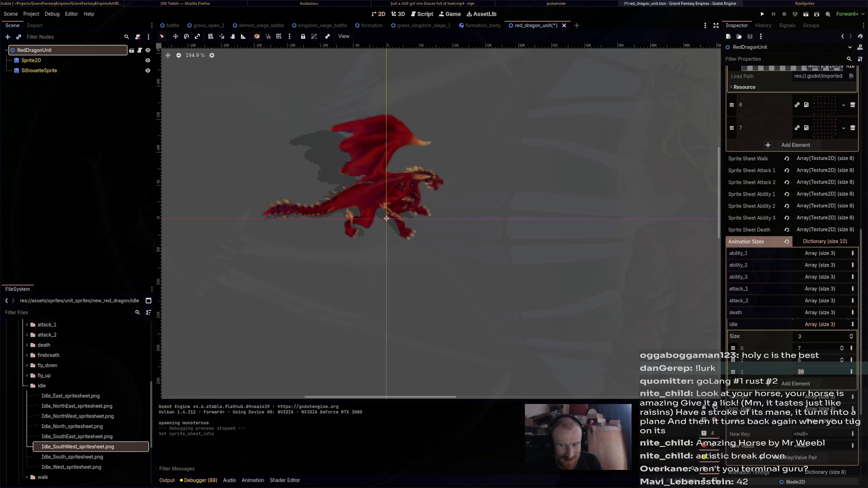
text(40)
Confirm the idle animation's third size as 40 and save the red dragon scene.
key(Return)
key(ctrl+s)
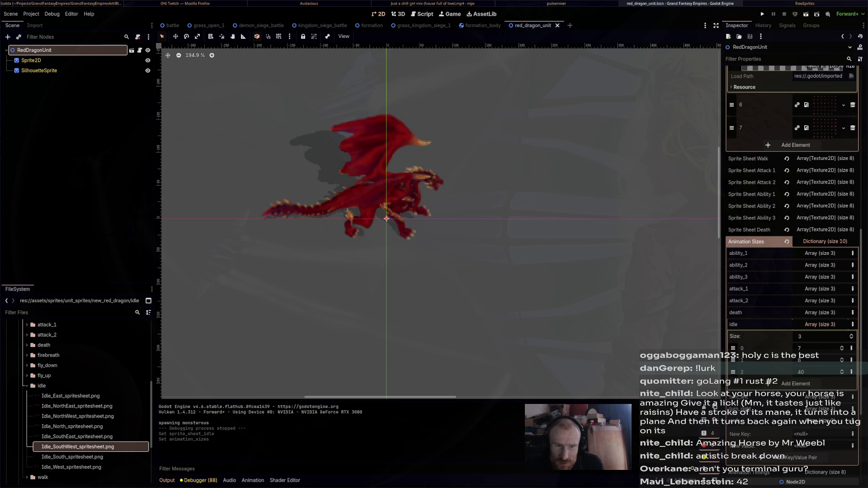
scroll(793, 272, up, 3)
scroll(792, 271, up, 3)
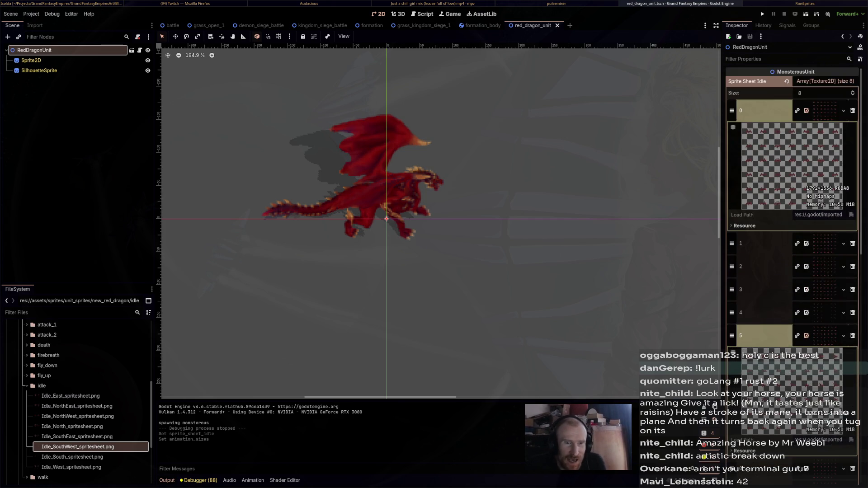
scroll(793, 272, down, 3)
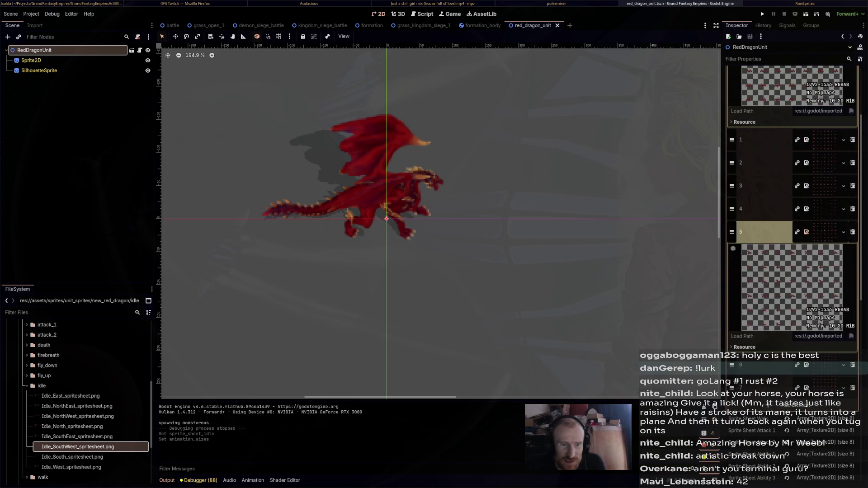
scroll(794, 271, up, 3)
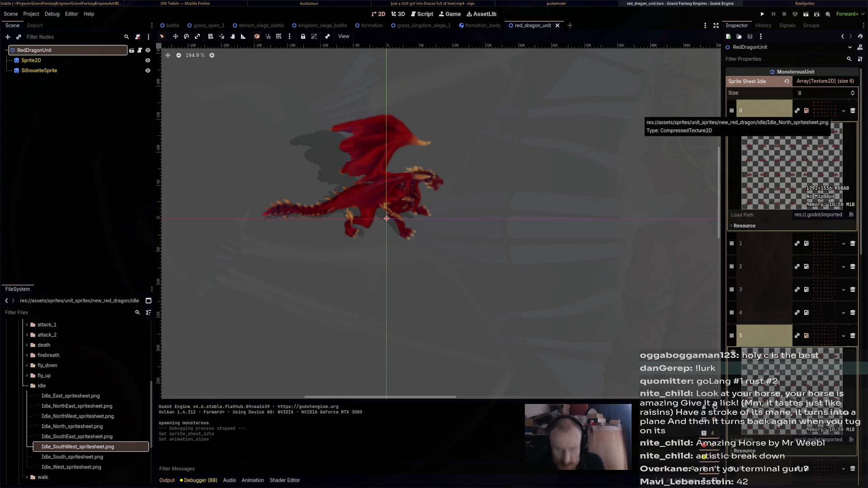
scroll(826, 170, down, 2)
scroll(826, 170, down, 2)
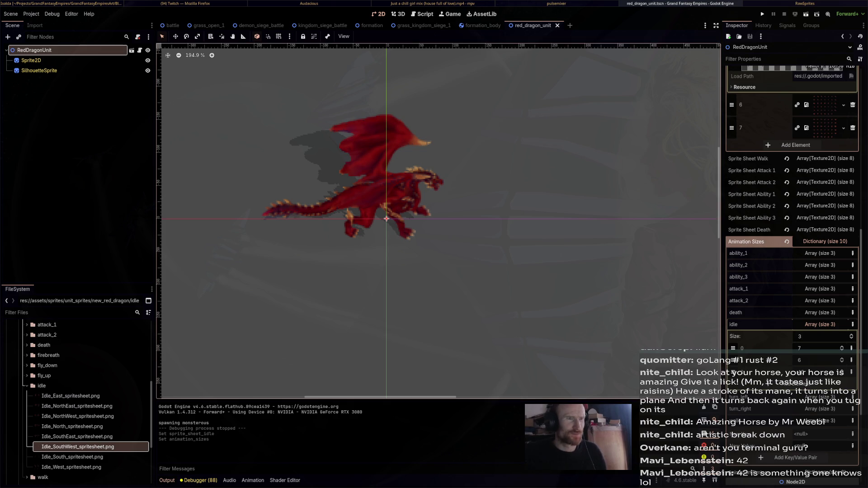
middle_drag(386, 218, 482, 234)
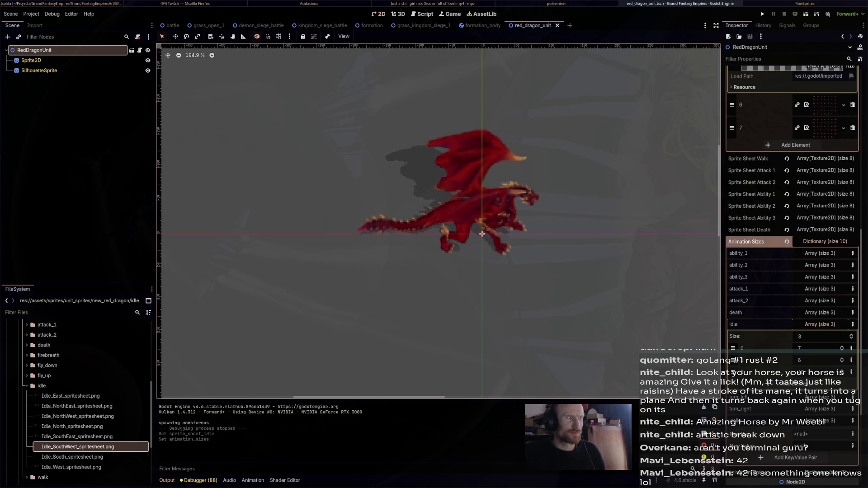
key(F5)
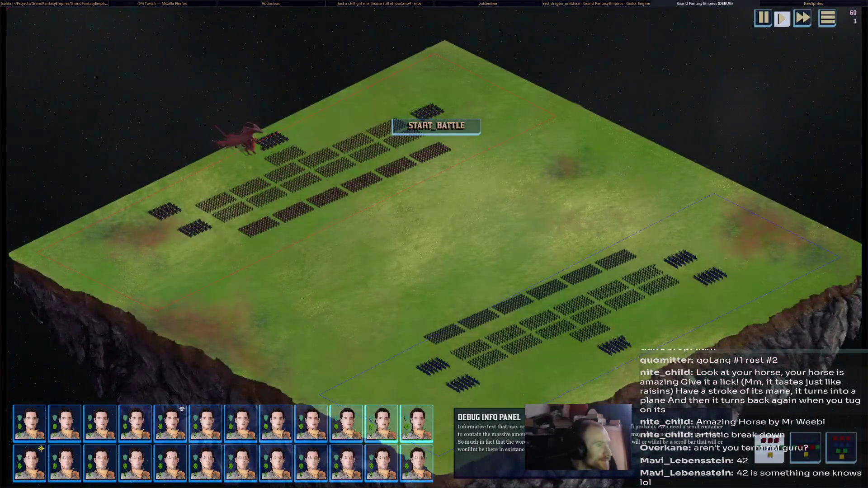
scroll(348, 204, up, 5)
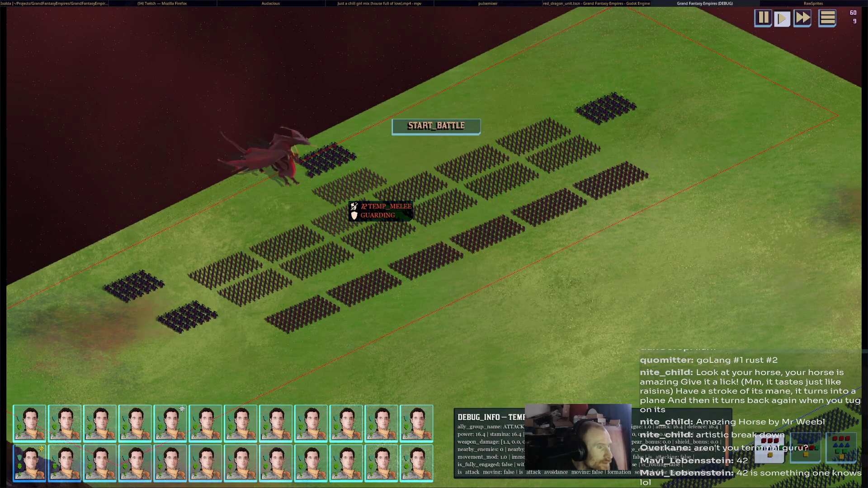
key(F8)
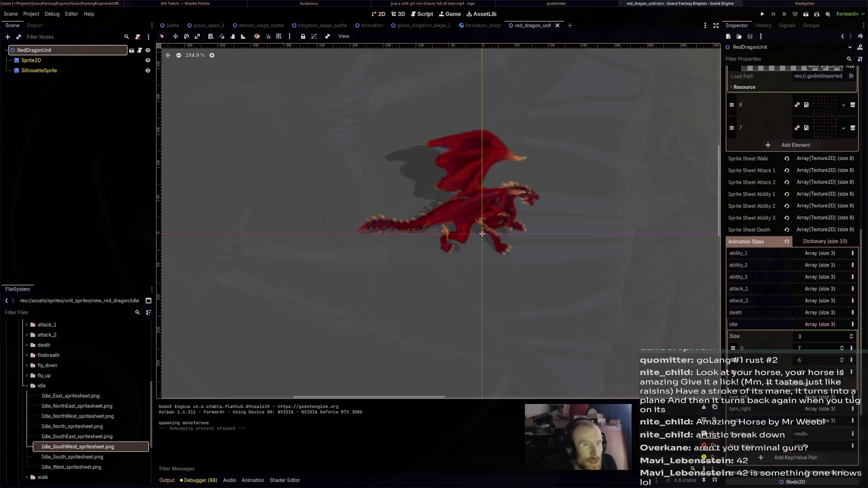
scroll(515, 246, down, 1)
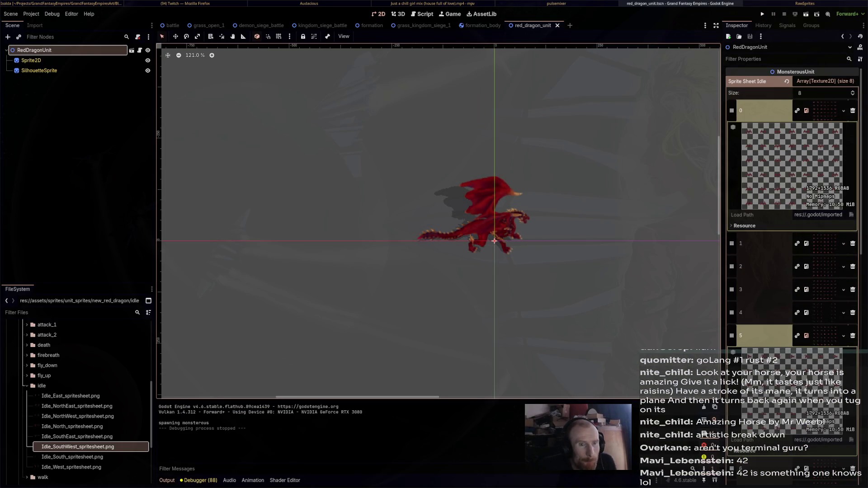
Expand the Sprite Sheet Walk array to list the red dragon's eight walk slots.
middle_drag(494, 241, 363, 223)
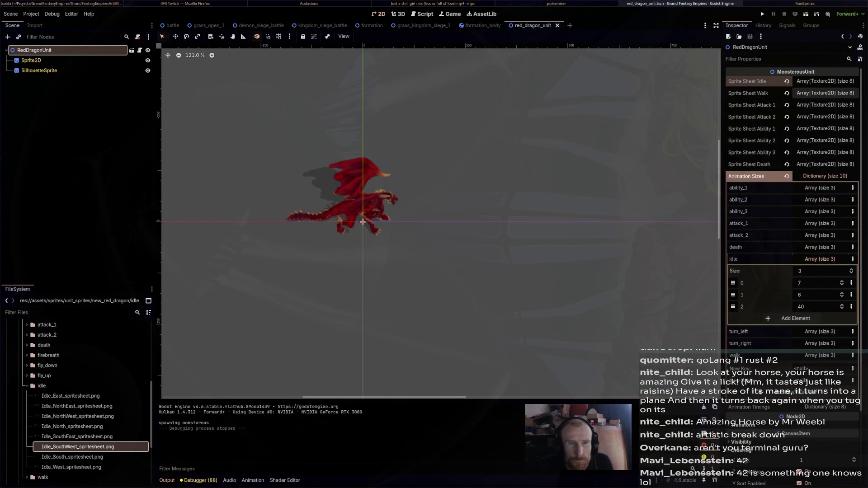
click(824, 93)
key(Up)
key(Up)
key(Up)
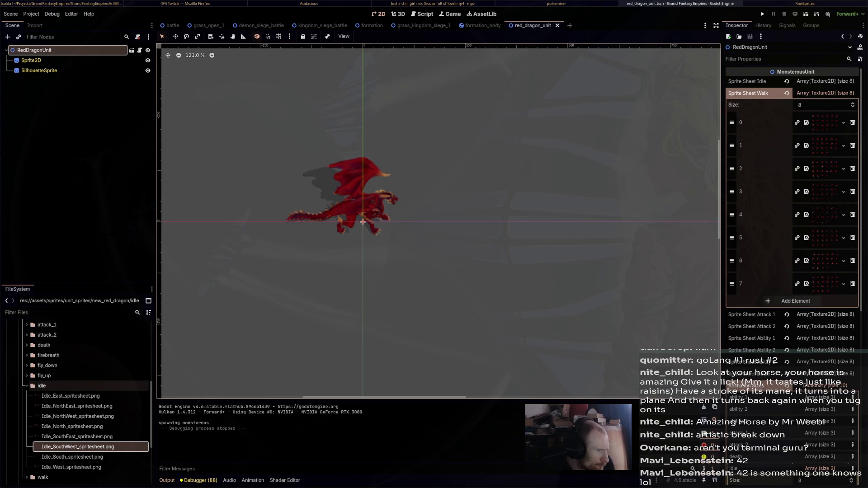